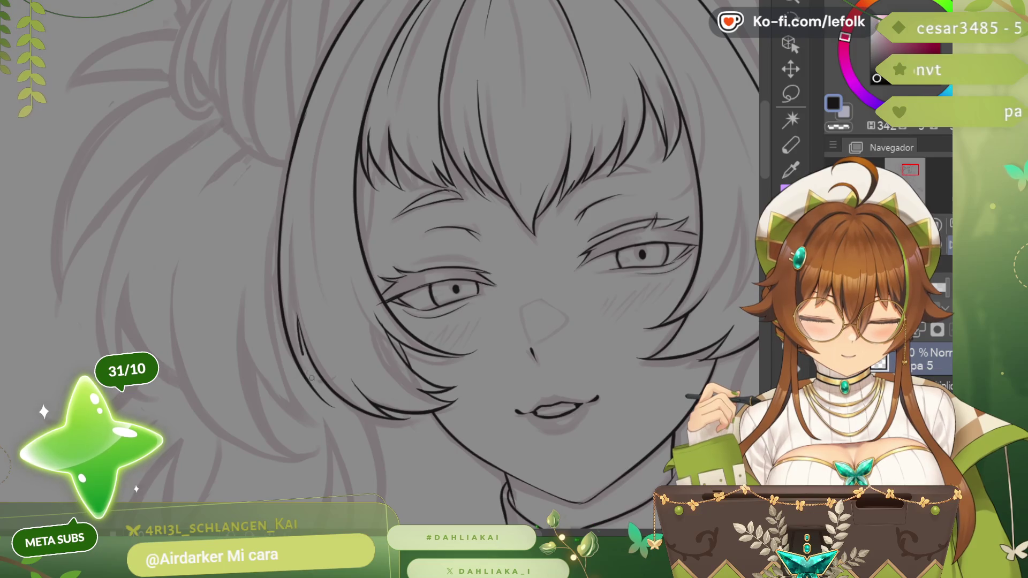
- Ink the side hair outline beside the face in clean black over the sketch
drag(322, 400, 302, 302)
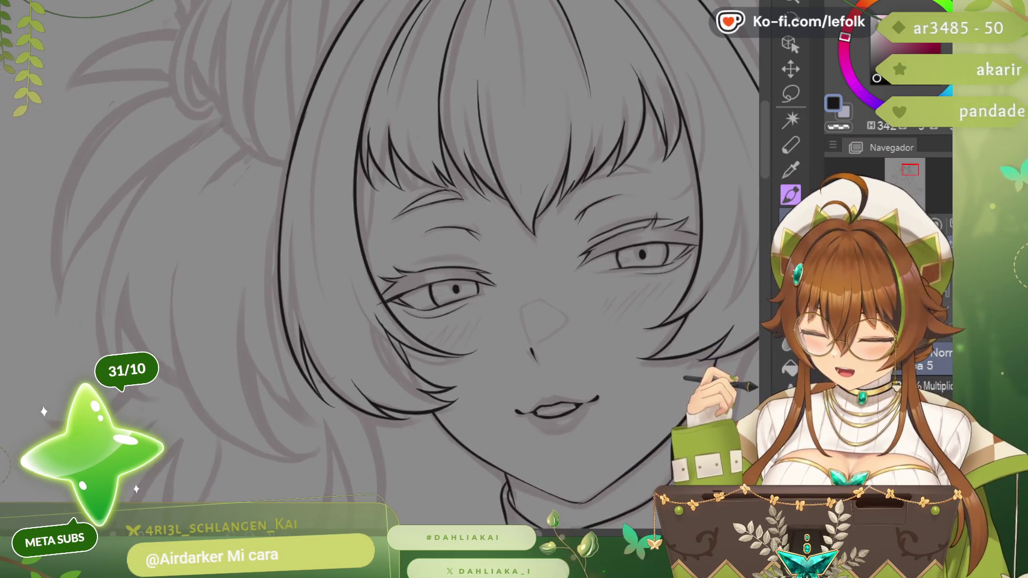
key(ctrl+minus)
key(ctrl+minus)
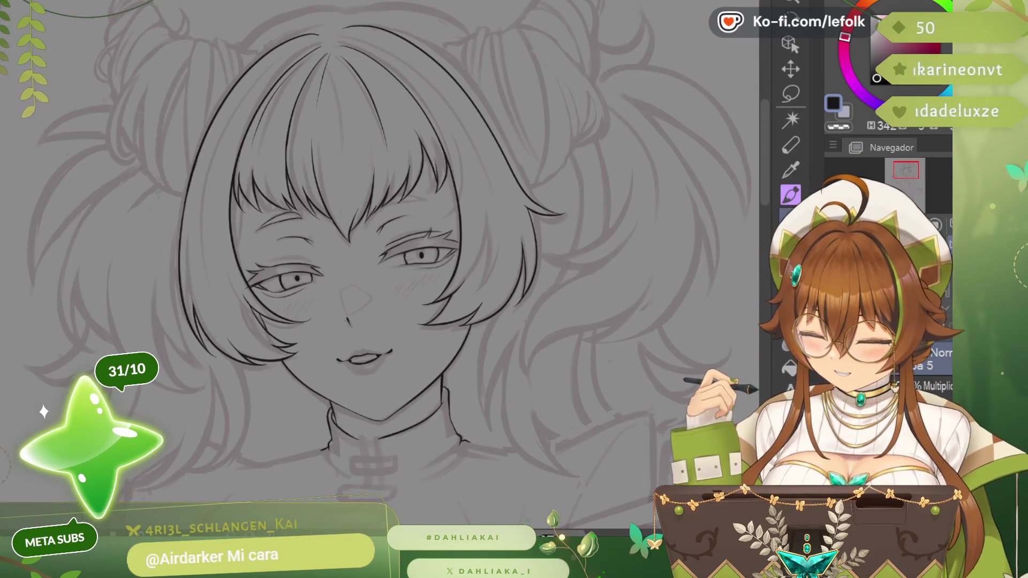
key(ctrl+minus)
drag(247, 245, 360, 245)
key(ctrl+plus)
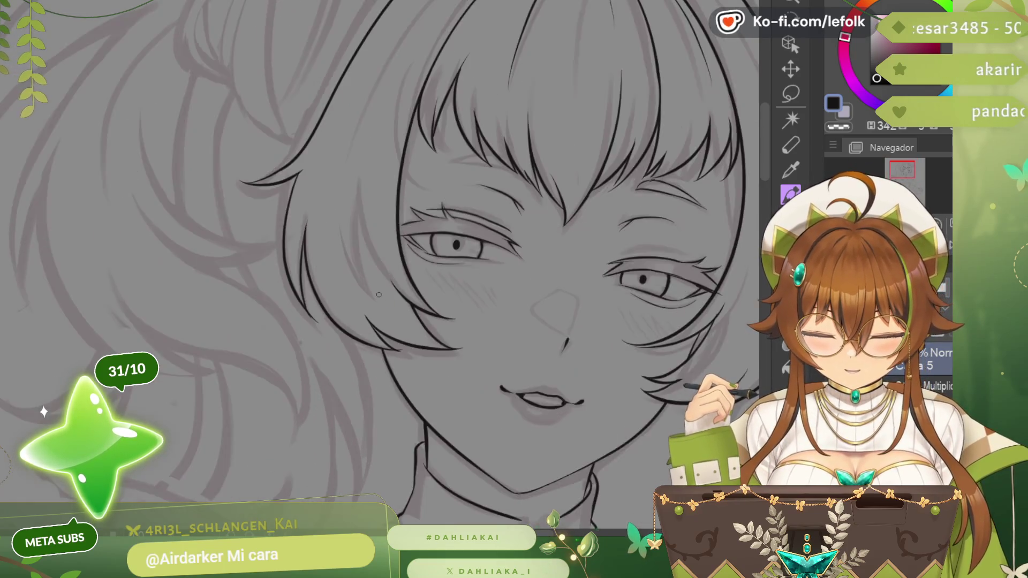
key(ctrl+plus)
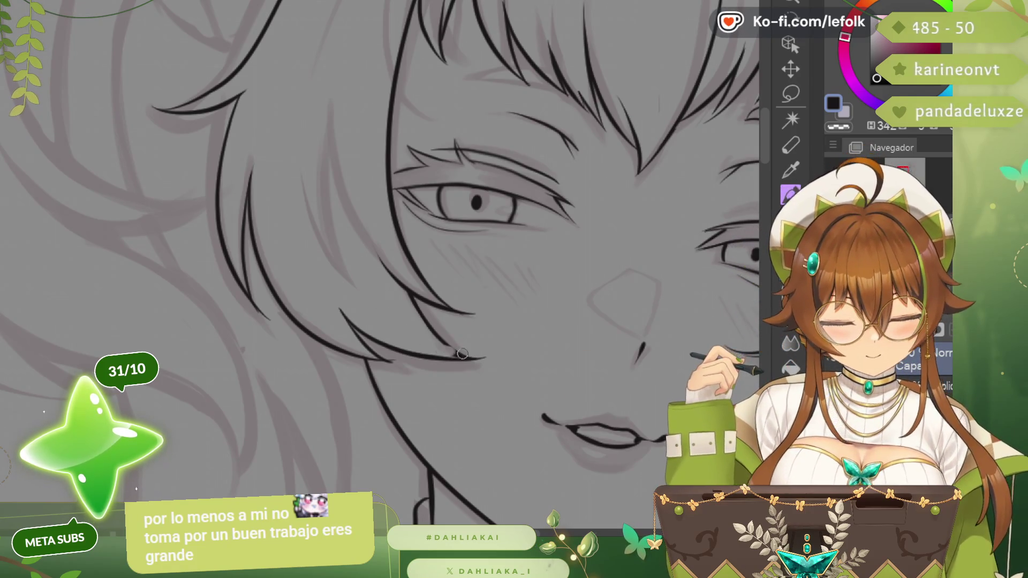
- Redraw the jaw line as one longer clean stroke, then hide the rough sketch layer
key(ctrl+z)
key(ctrl+z)
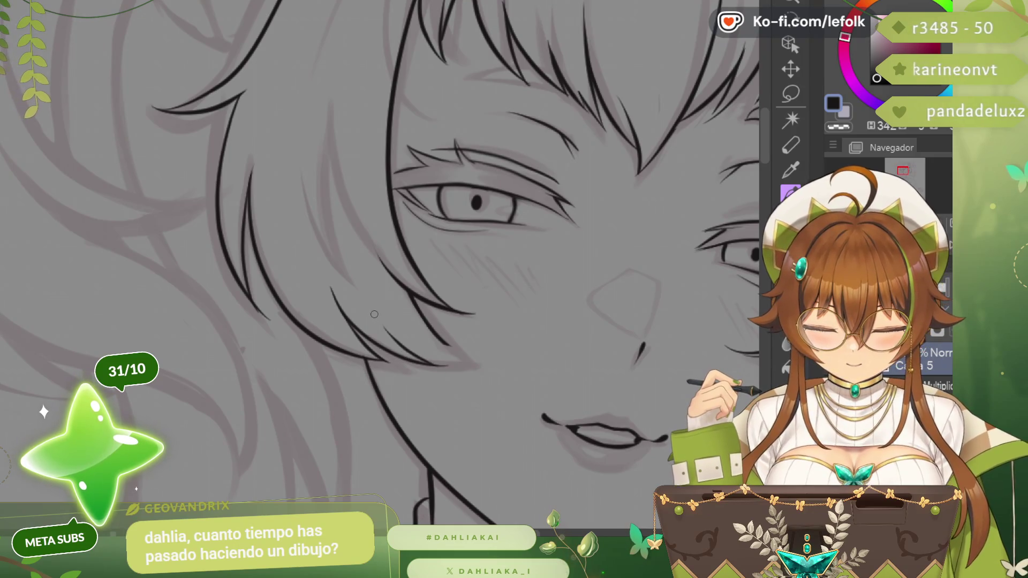
drag(393, 333, 451, 341)
key(ctrl+z)
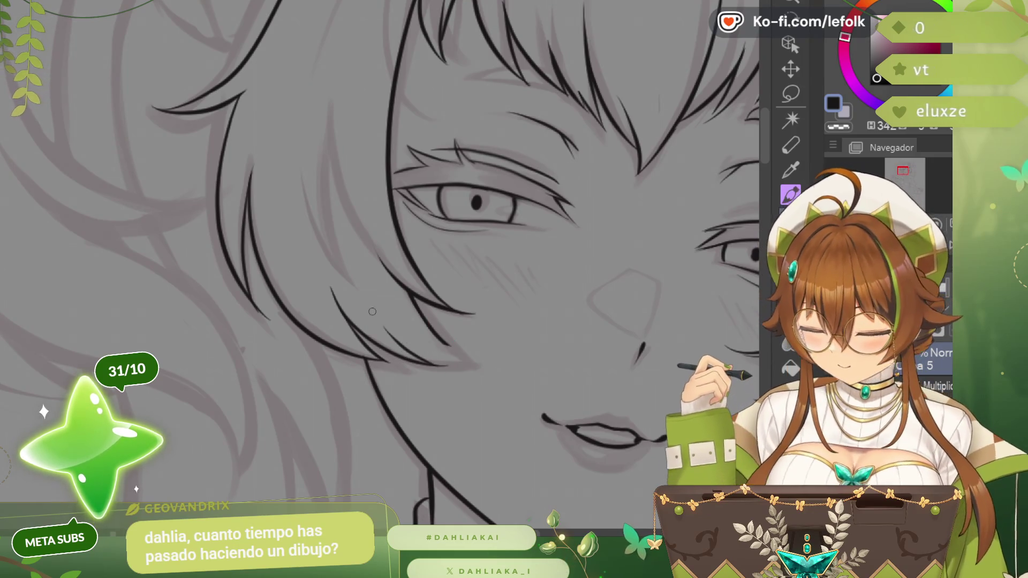
drag(387, 331, 481, 355)
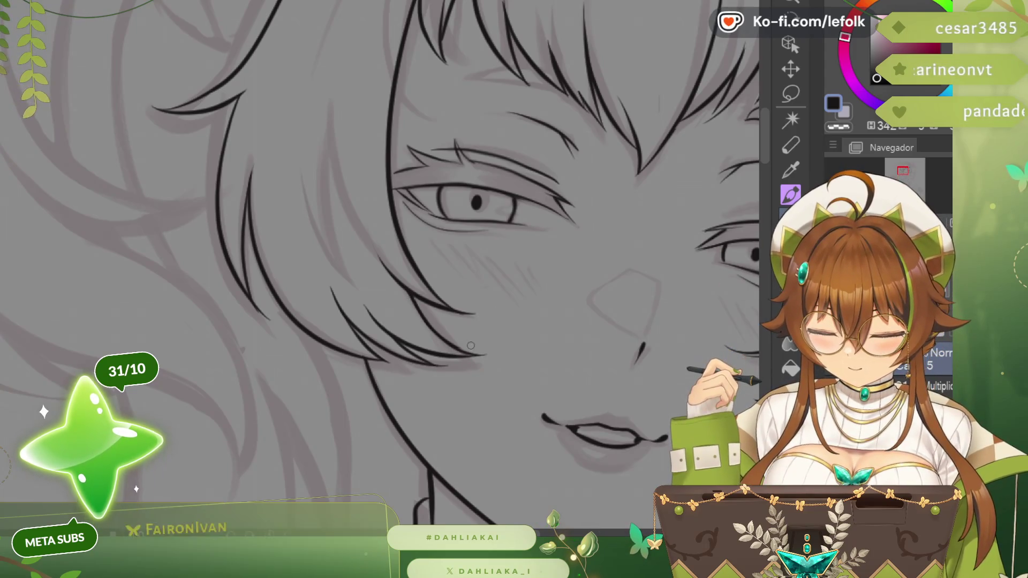
scroll(410, 245, down, 1)
scroll(410, 244, down, 1)
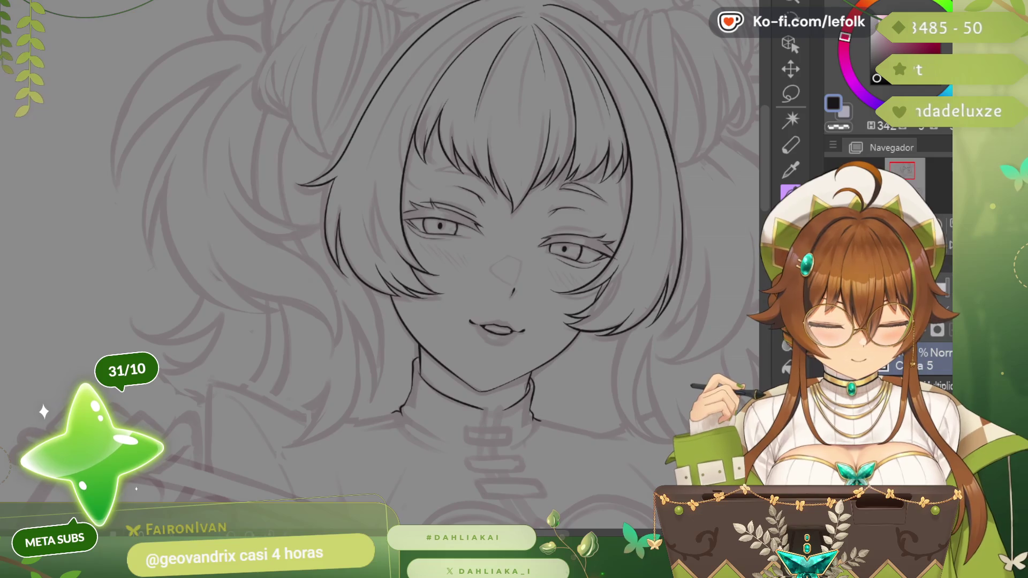
scroll(406, 281, up, 1)
scroll(406, 281, up, 1)
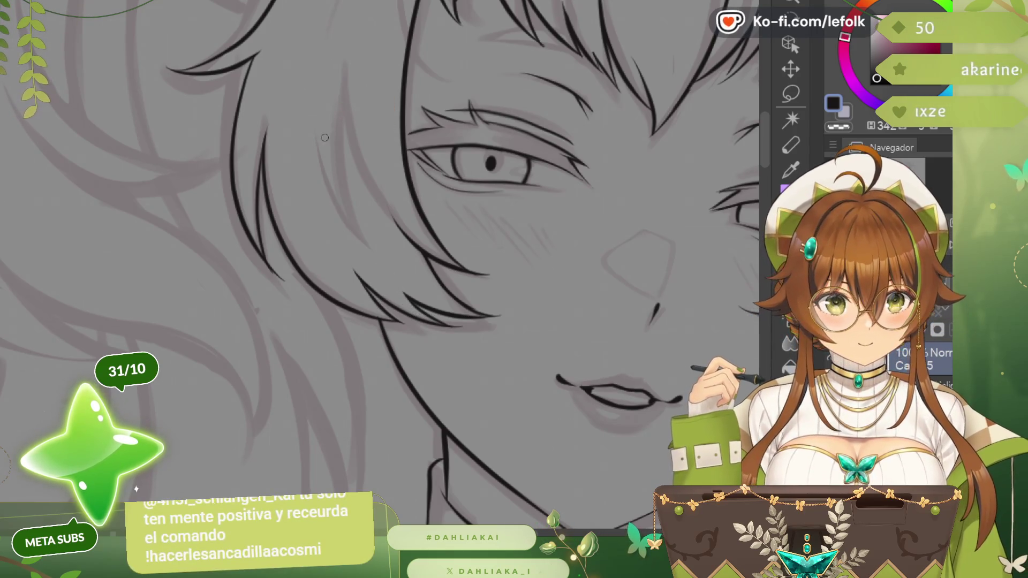
scroll(350, 83, down, 3)
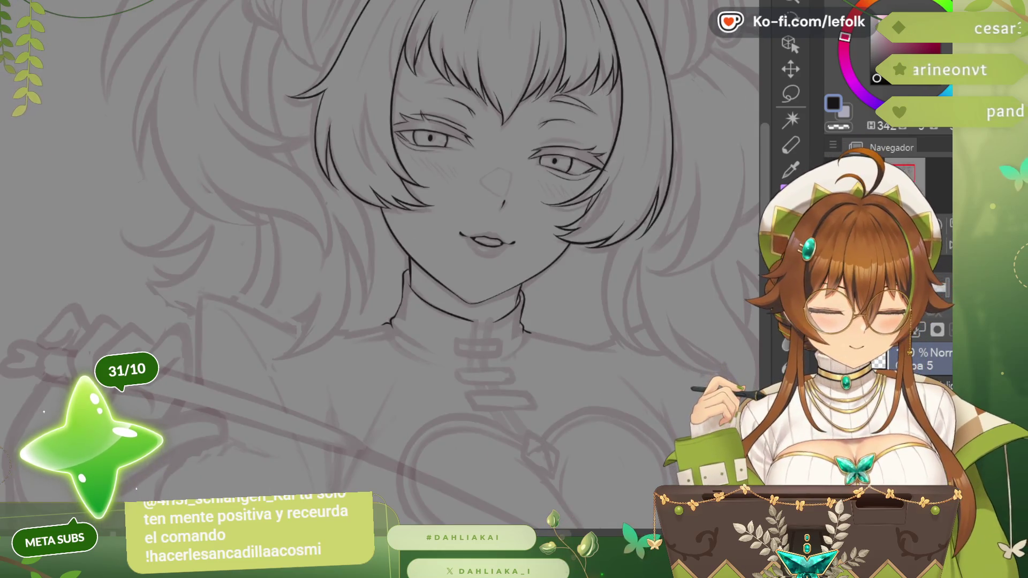
scroll(482, 265, up, 3)
scroll(498, 322, down, 1)
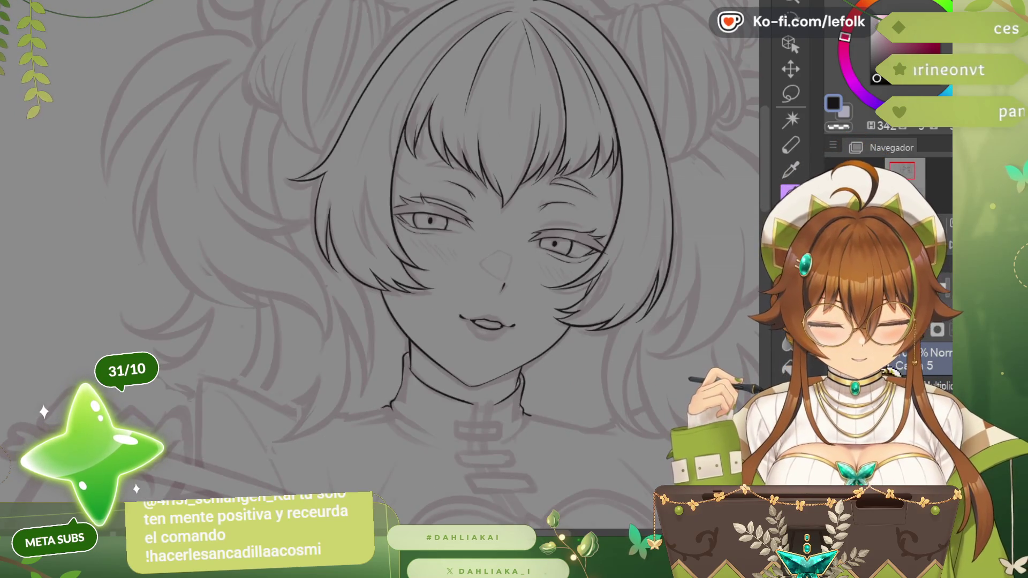
click(835, 371)
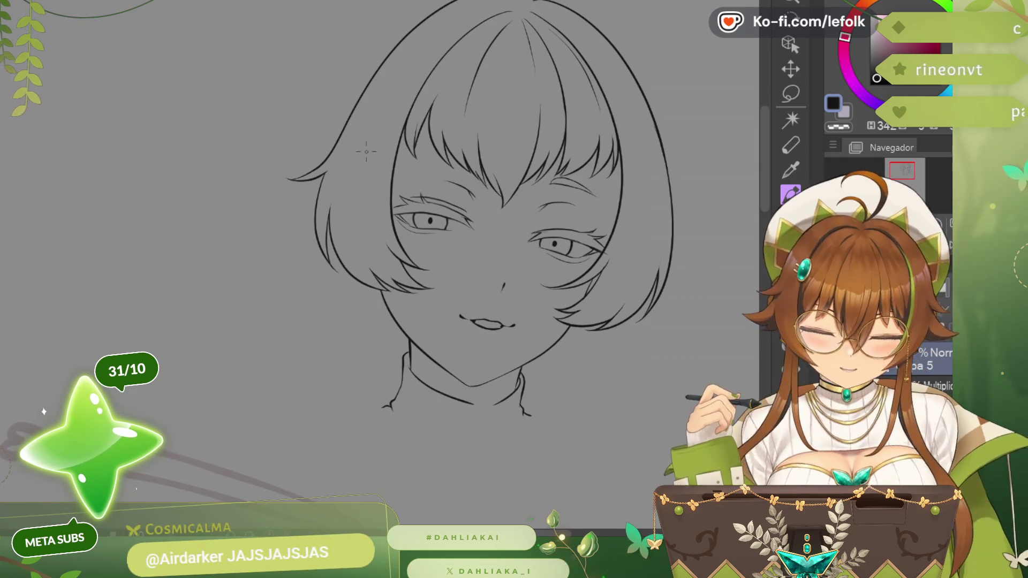
- Redraw the bang strand beside the eye as a shorter stroke, discarding the long version
key(ctrl+plus)
key(ctrl+plus)
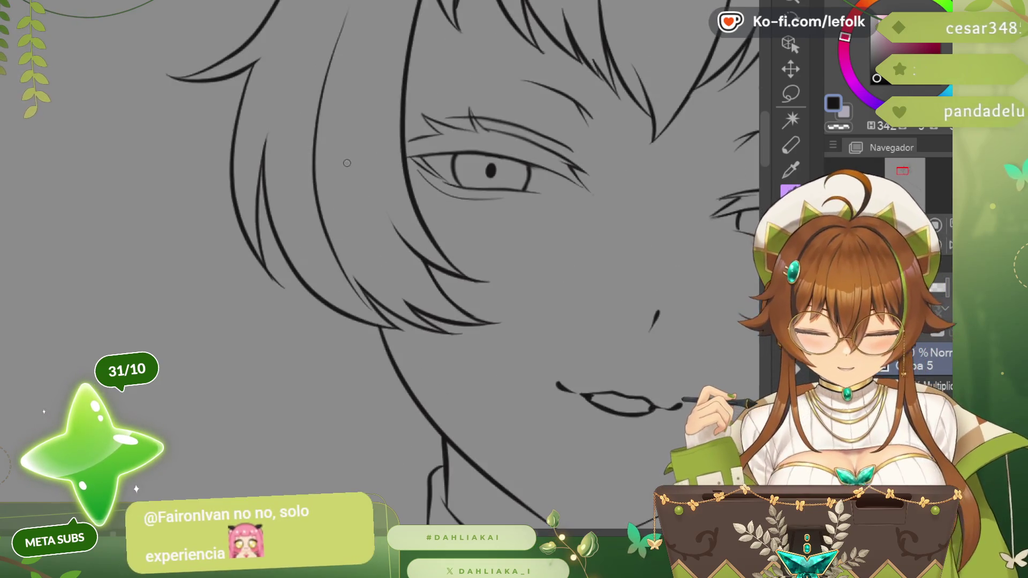
key(ctrl+z)
drag(328, 100, 366, 289)
key(ctrl+z)
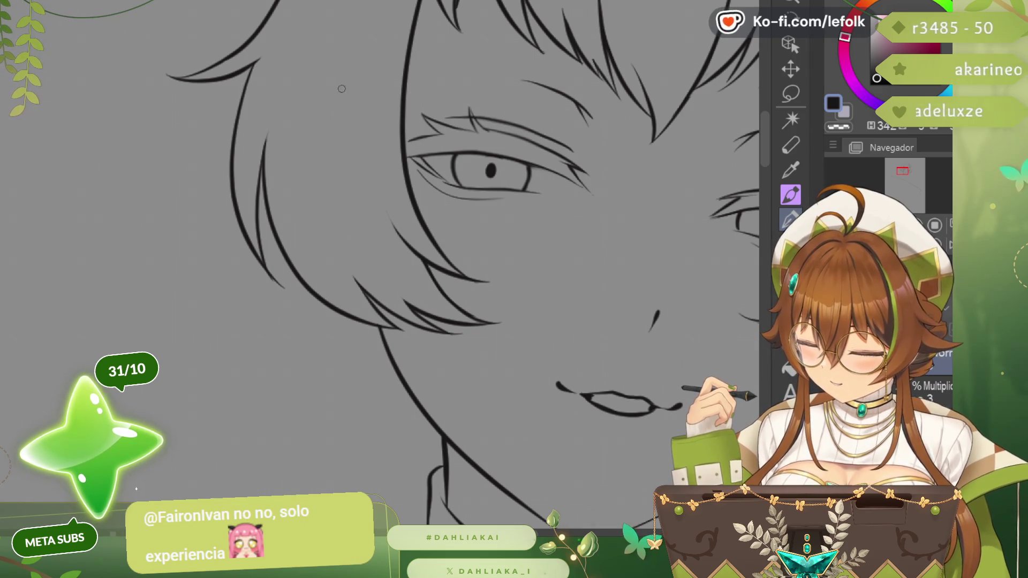
key(ctrl+y)
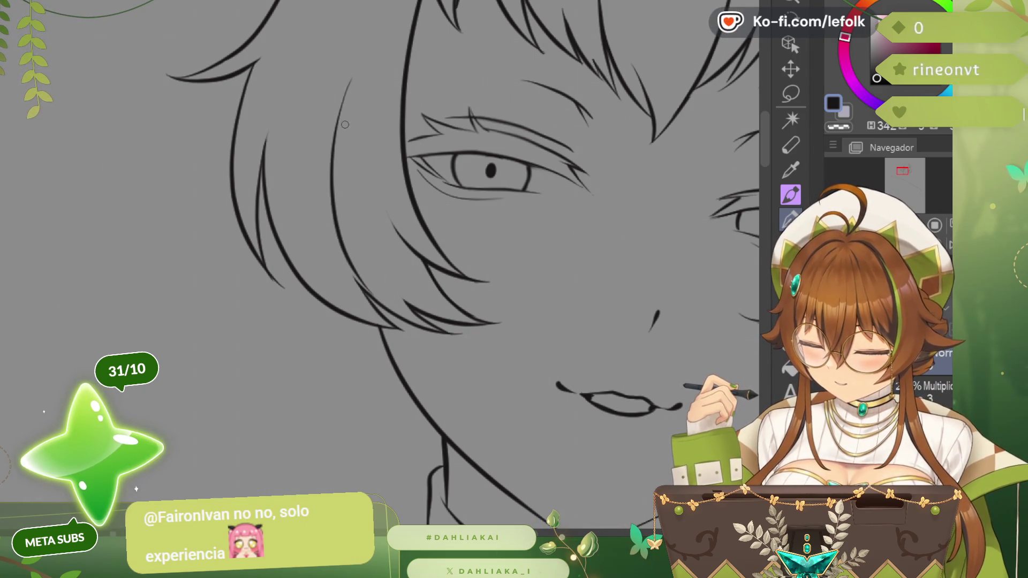
key(ctrl+z)
drag(345, 125, 346, 269)
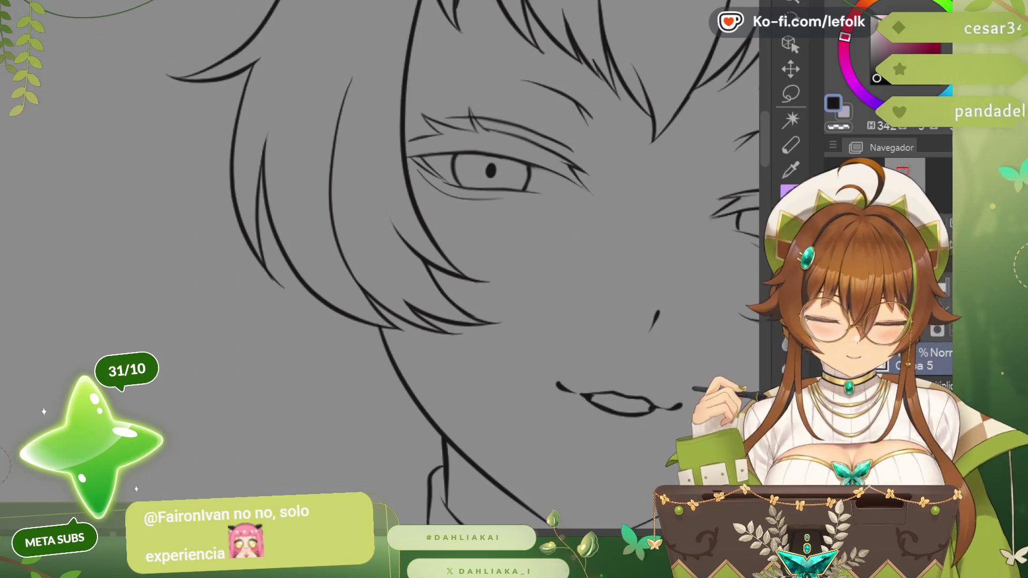
key(ctrl+z)
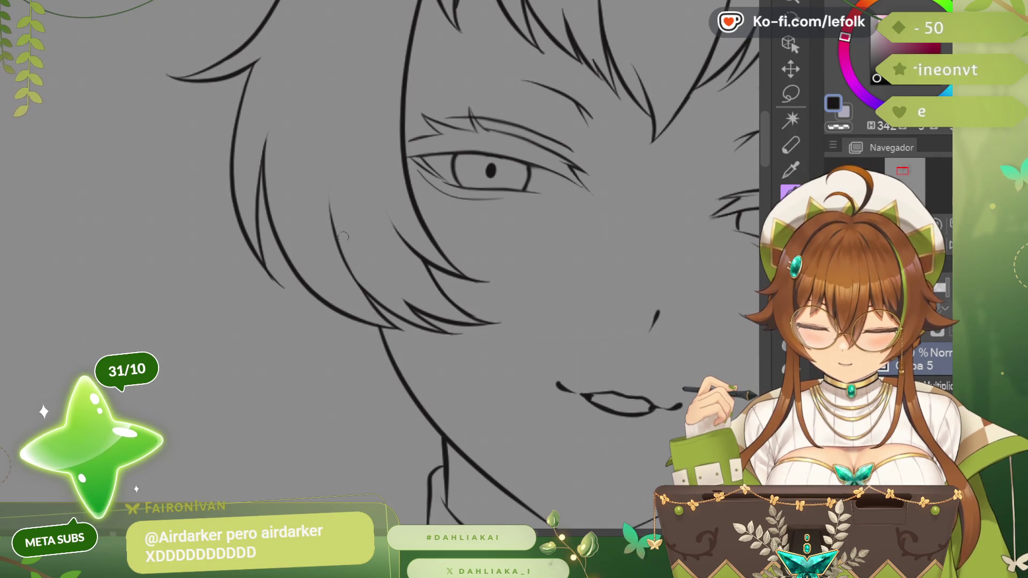
drag(330, 169, 198, 179)
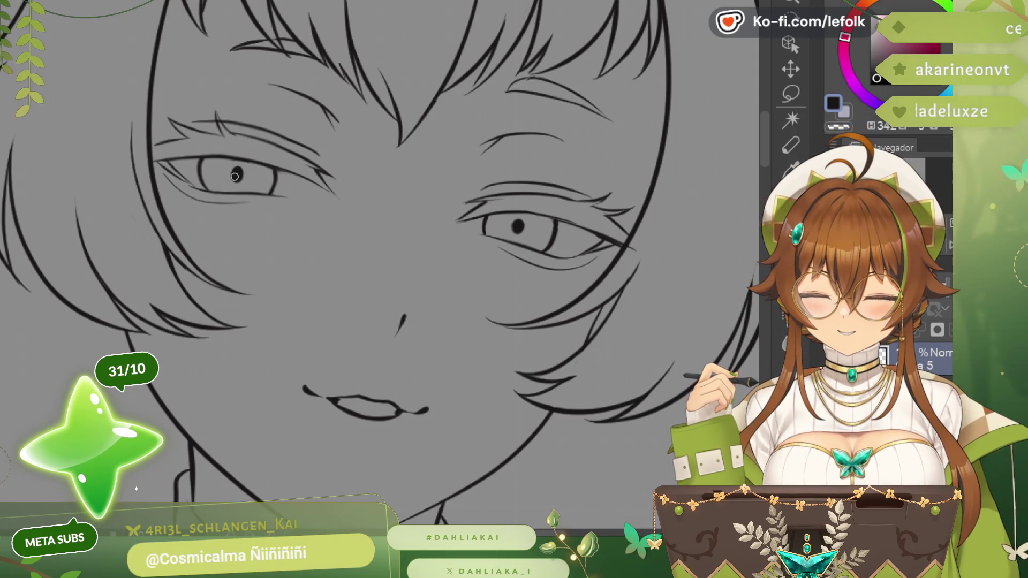
scroll(588, 206, down, 3)
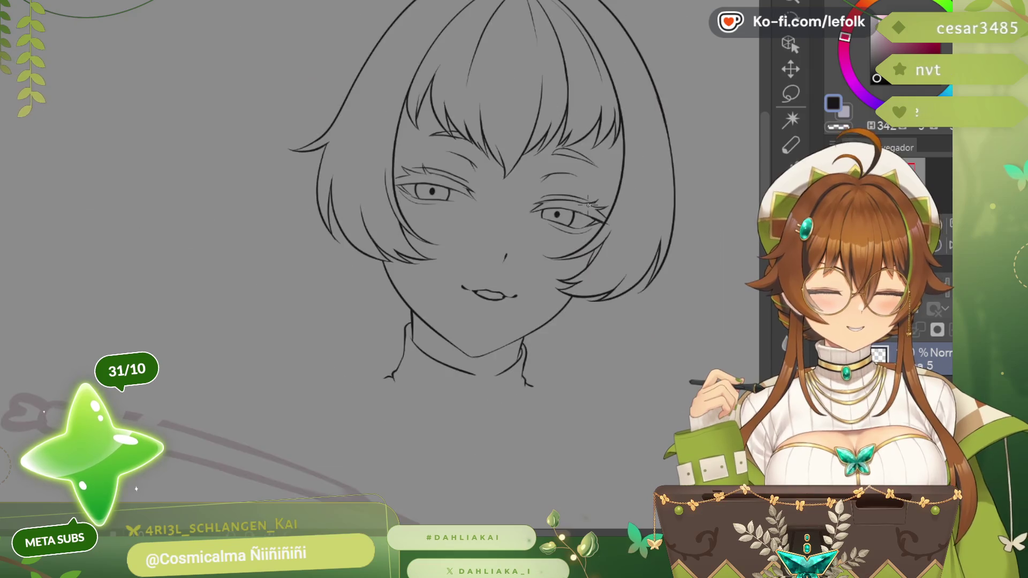
scroll(699, 256, up, 2)
scroll(699, 256, up, 1)
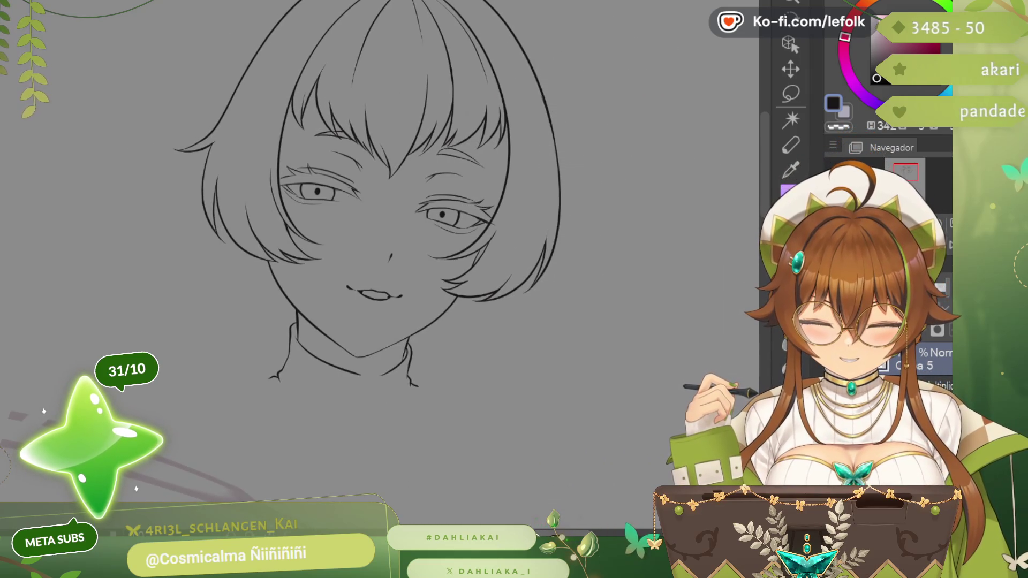
scroll(699, 255, up, 1)
scroll(501, 215, up, 2)
scroll(501, 215, up, 2)
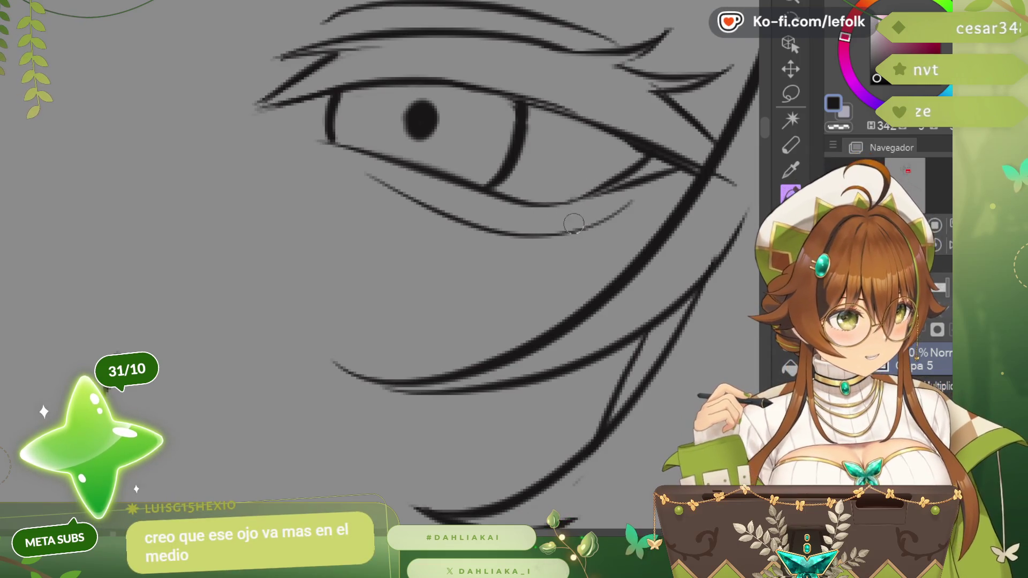
- Add several short lower-lash strokes beneath the outer corner and lid of the eye
drag(562, 210, 574, 238)
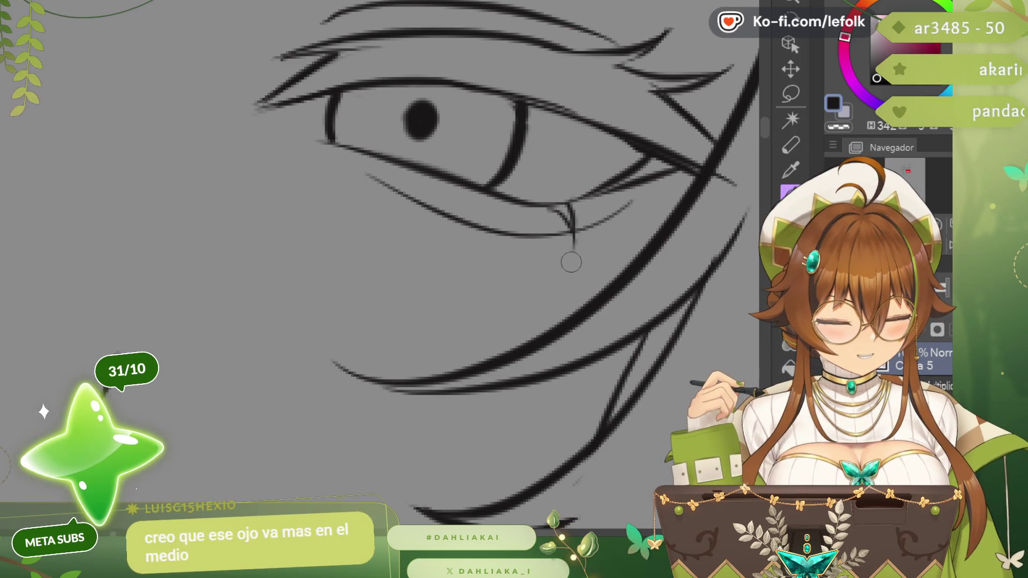
drag(608, 201, 623, 231)
drag(598, 195, 625, 231)
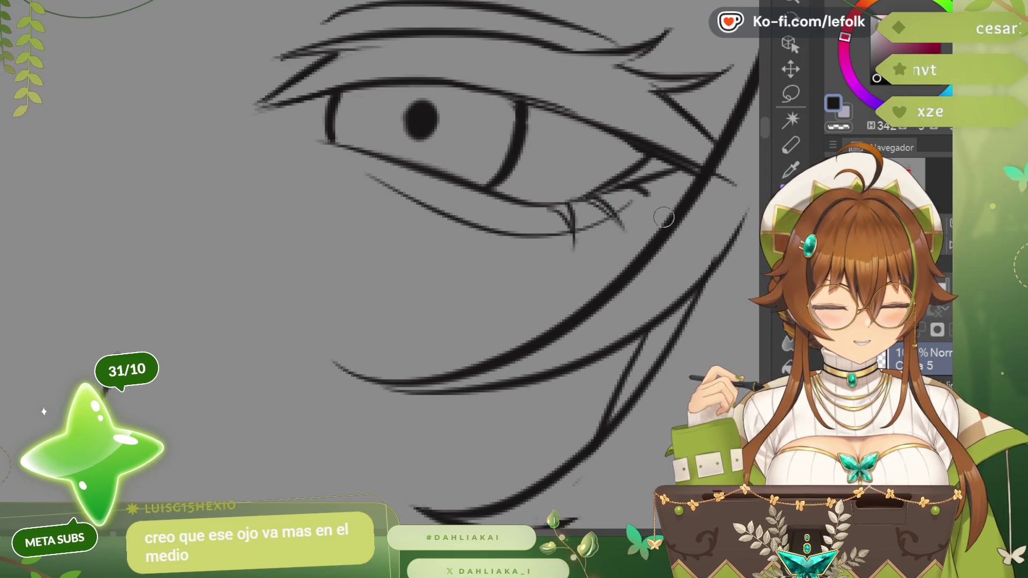
mouse_move(607, 192)
mouse_down()
mouse_move(668, 211)
mouse_move(682, 170)
mouse_up()
drag(509, 204, 514, 224)
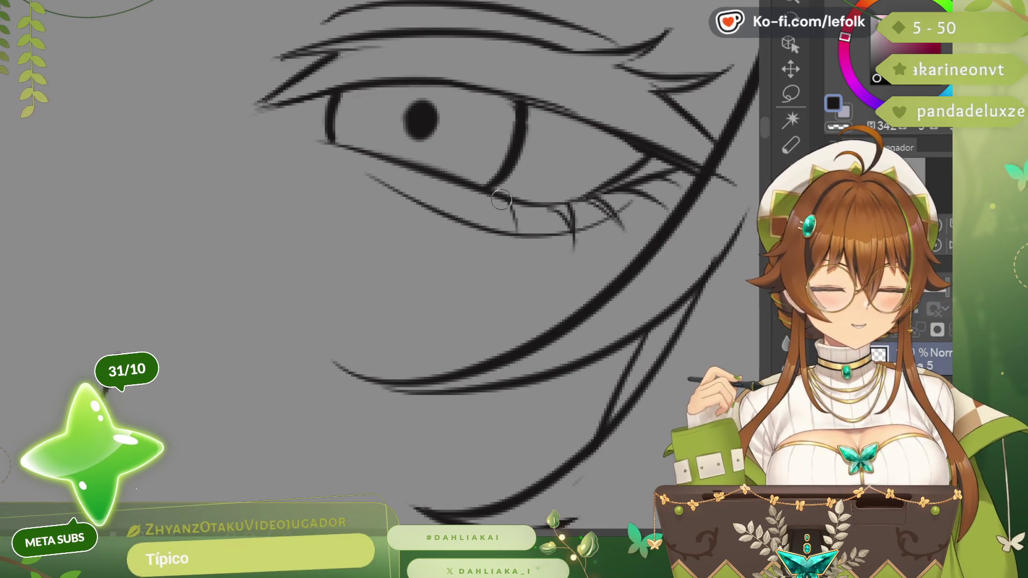
scroll(524, 178, down, 3)
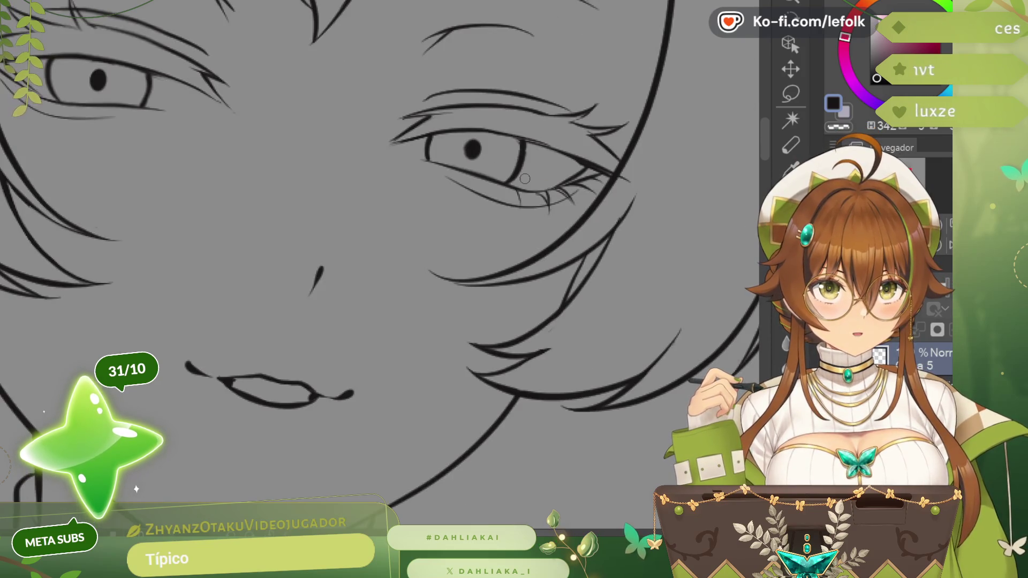
scroll(525, 178, down, 2)
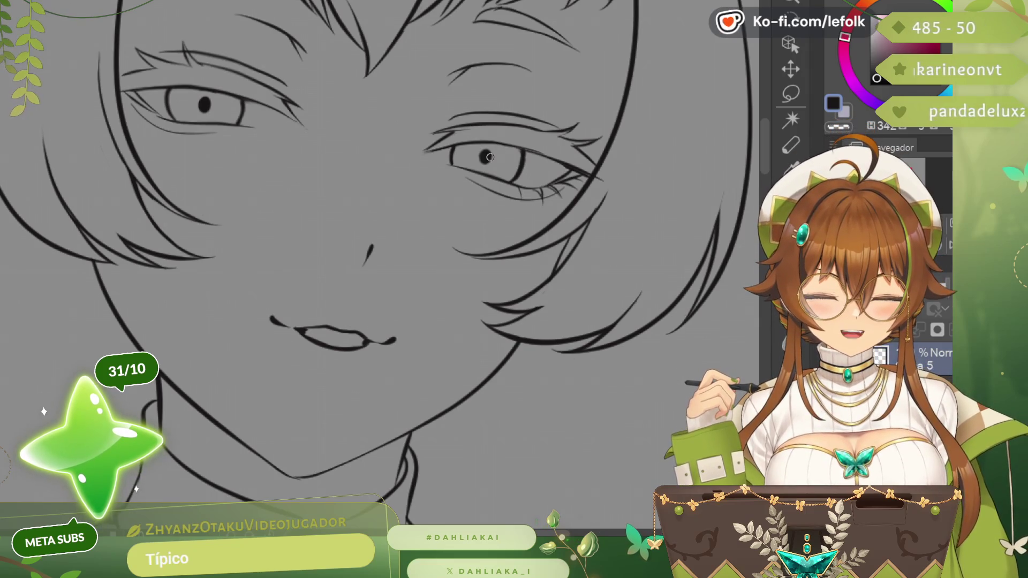
drag(528, 181, 536, 161)
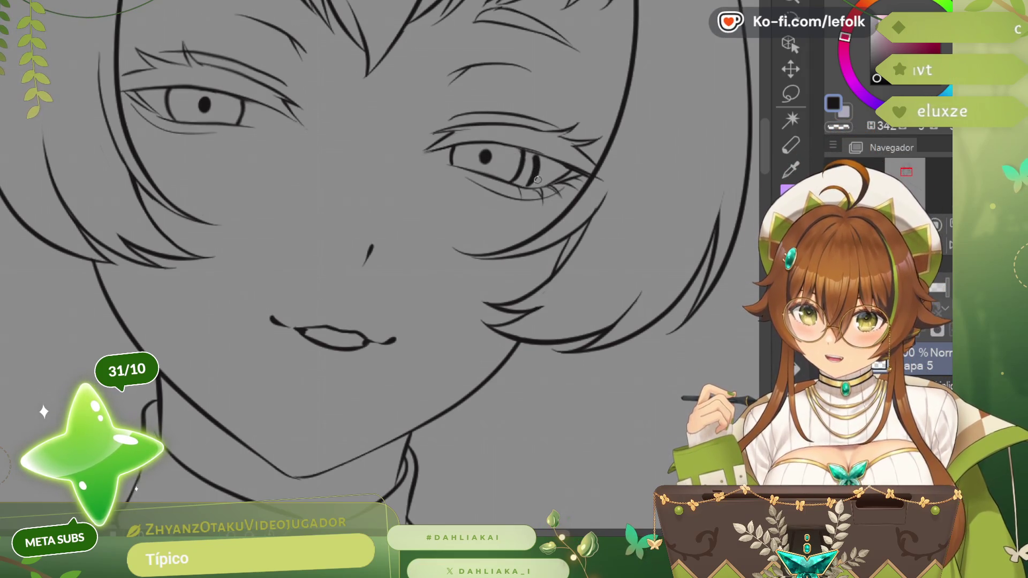
key(ctrl+z)
key(ctrl+z)
scroll(553, 160, down, 2)
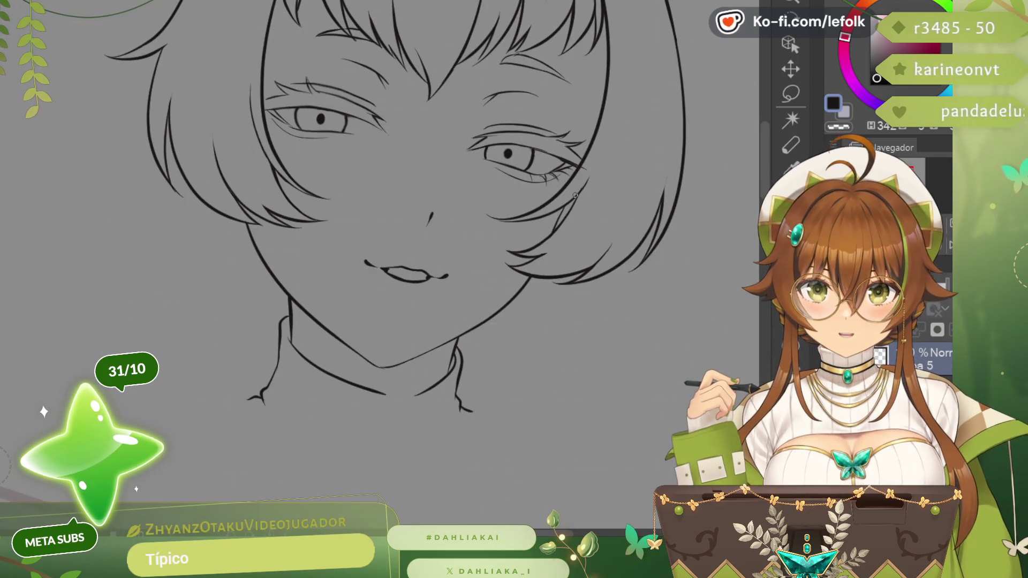
scroll(335, 103, up, 2)
drag(347, 105, 405, 113)
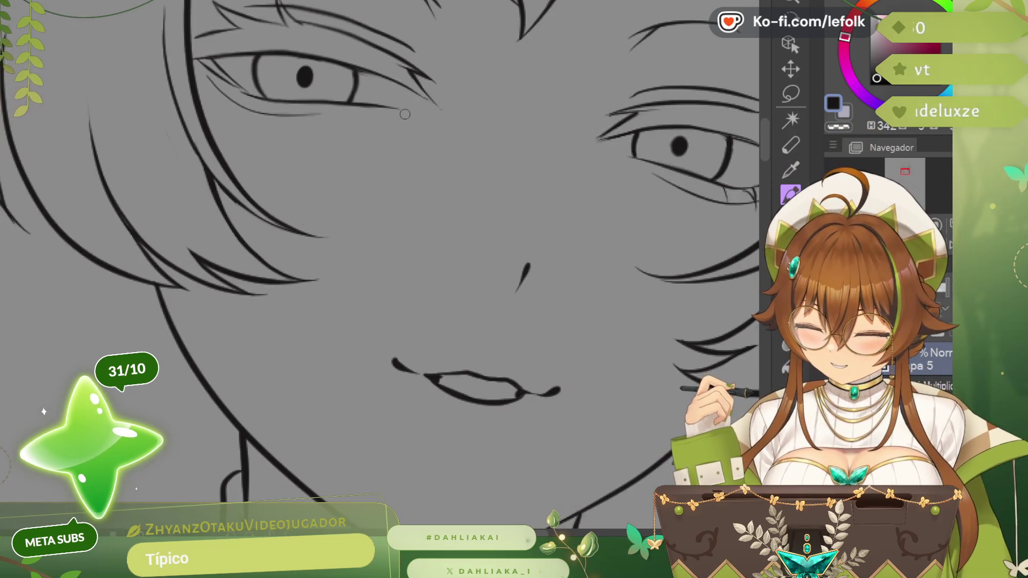
scroll(367, 102, down, 2)
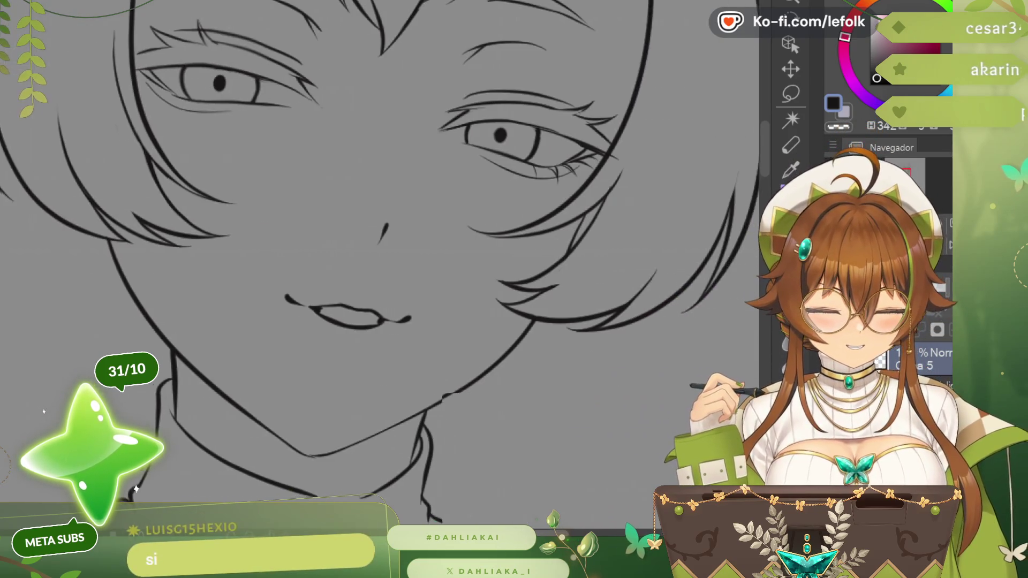
scroll(373, 257, down, 2)
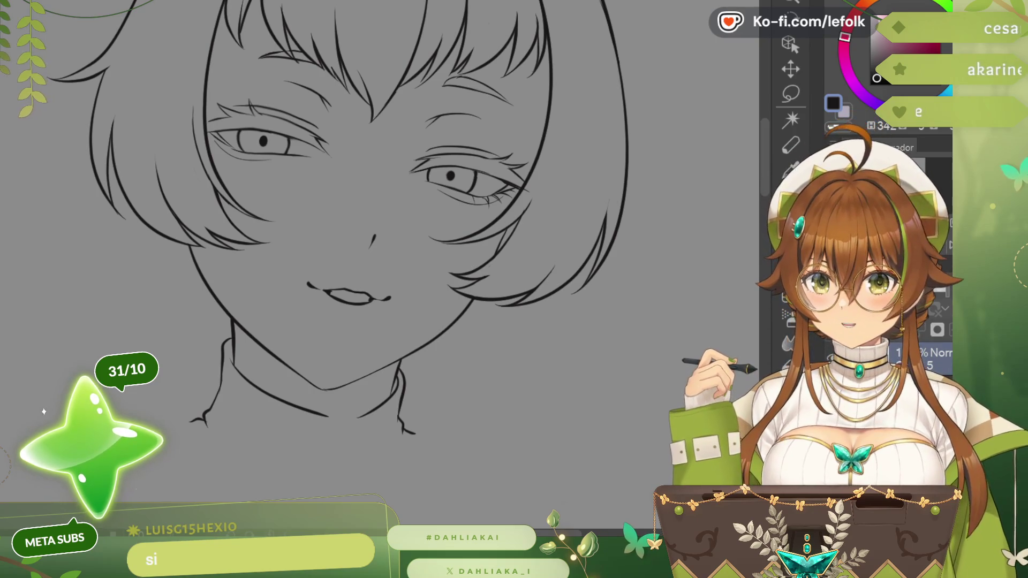
scroll(381, 230, up, 2)
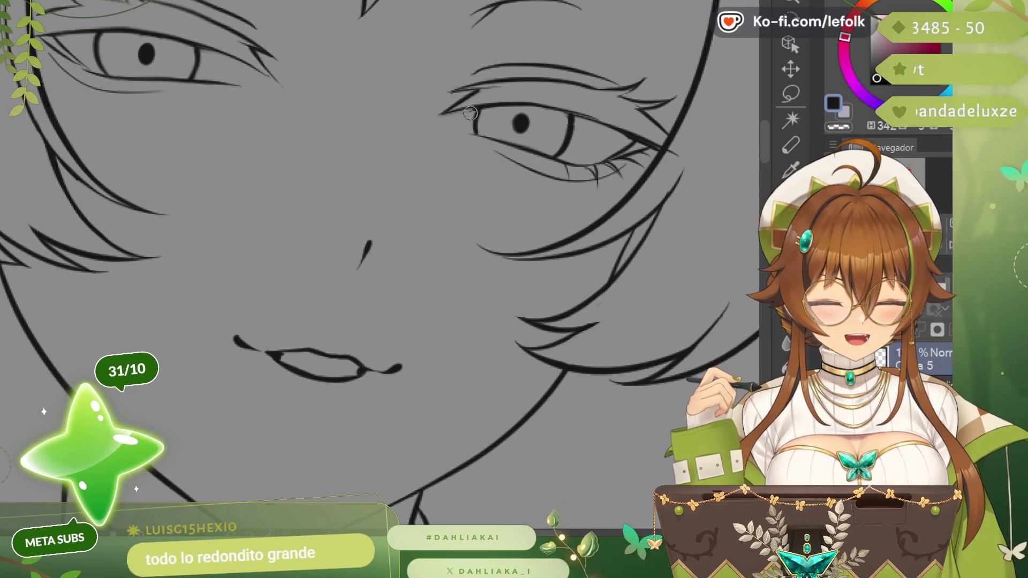
key(ctrl+minus)
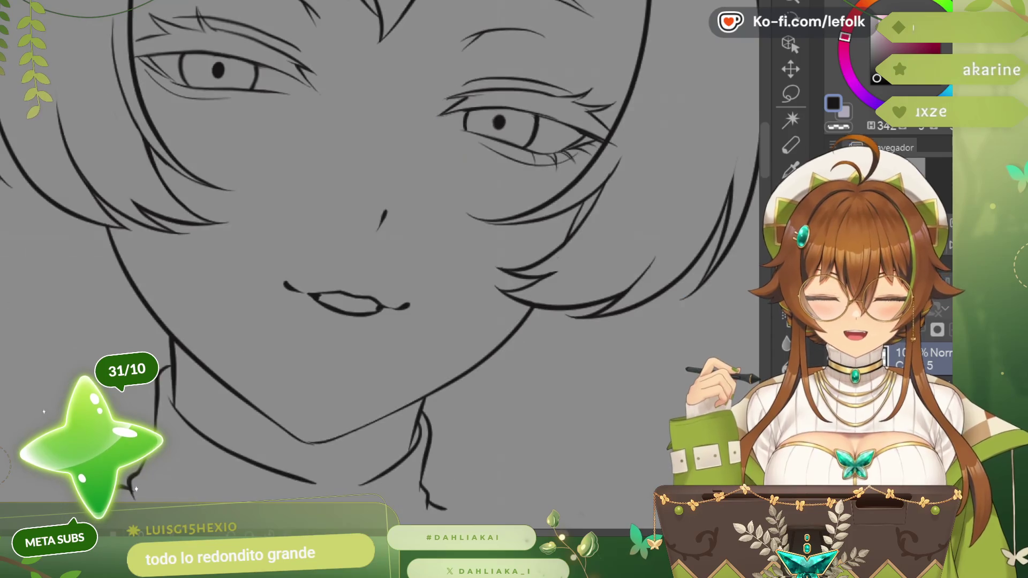
key(ctrl+minus)
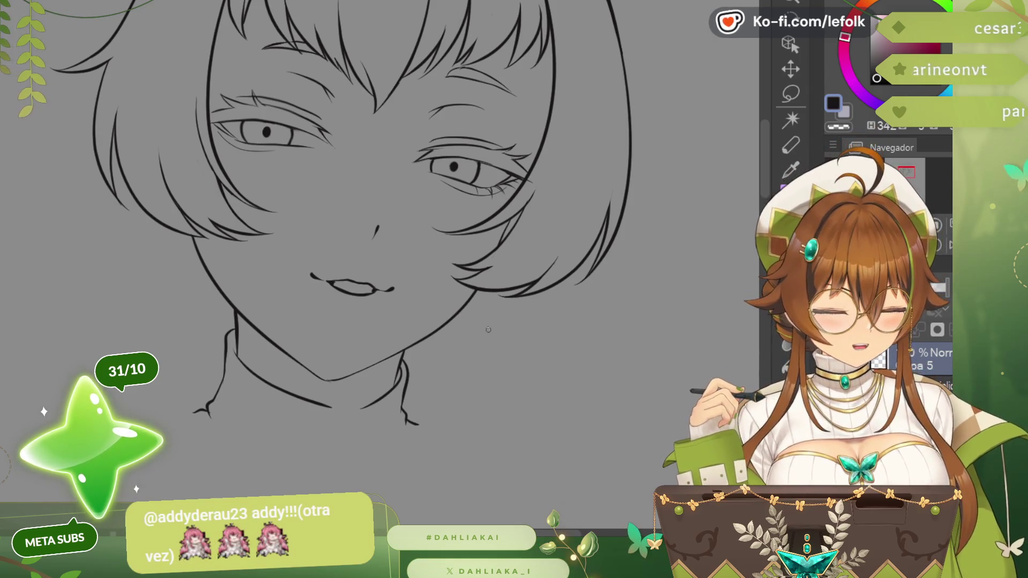
- Discard the stray line beside the neck and ink two thin bang strands falling toward the eye
drag(488, 327, 494, 415)
key(ctrl+z)
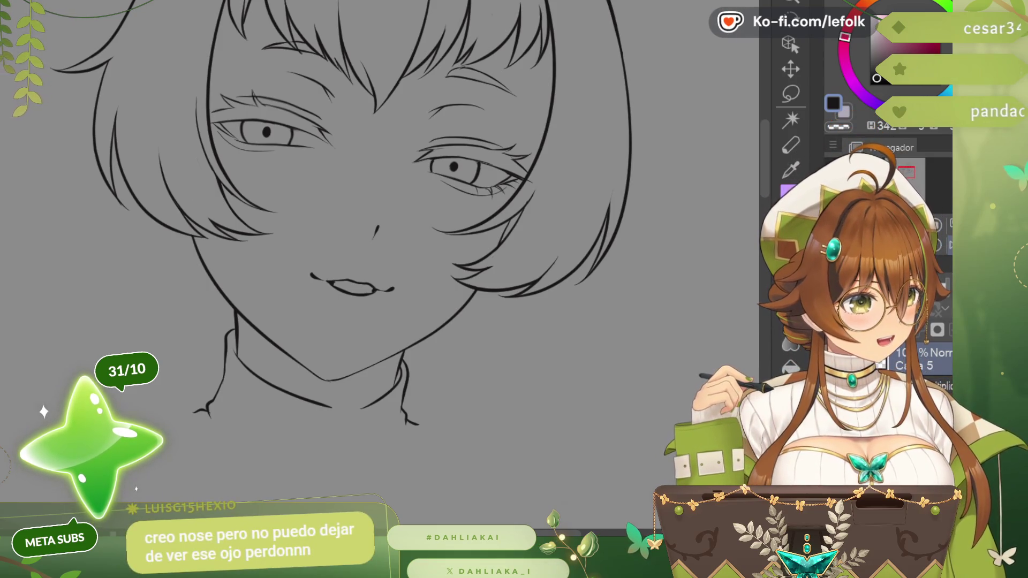
scroll(498, 220, up, 2)
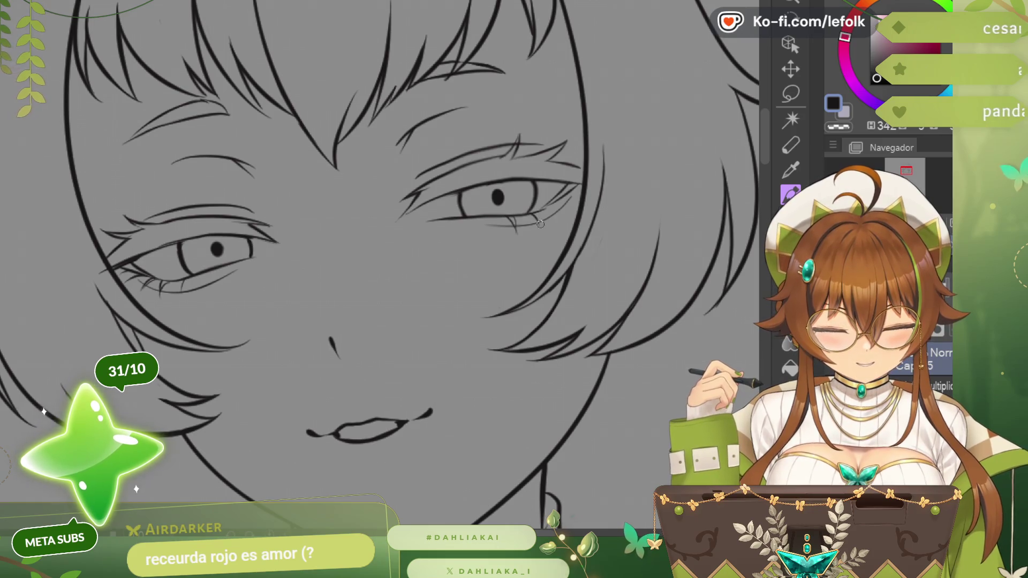
scroll(546, 225, up, 1)
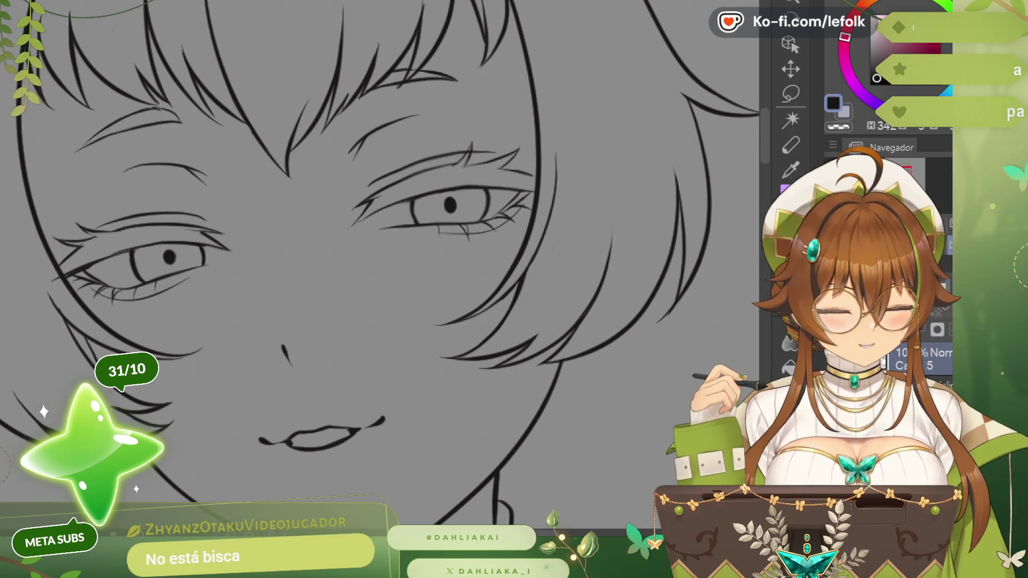
key(h)
scroll(377, 241, down, 2)
scroll(378, 241, down, 2)
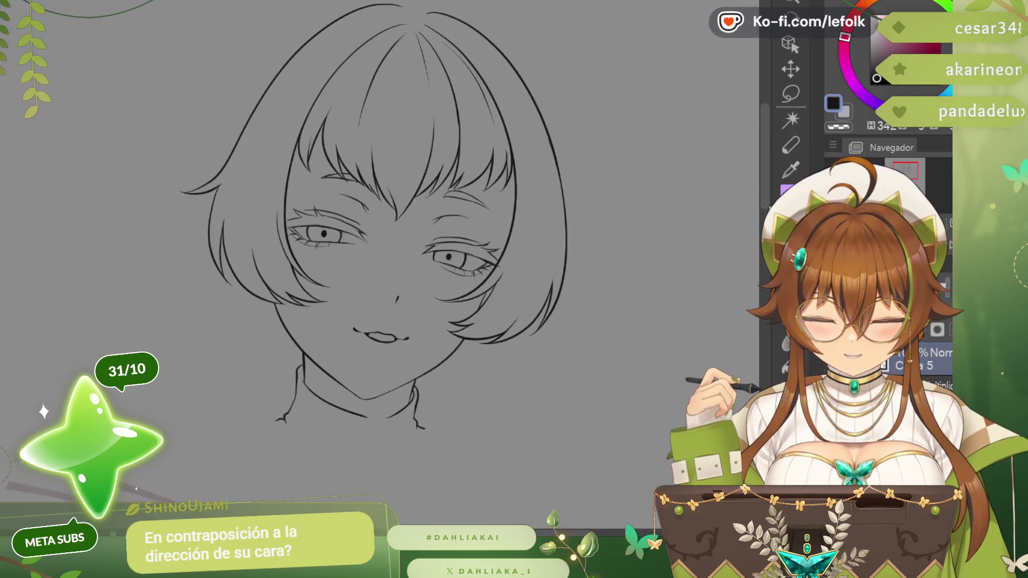
scroll(377, 241, down, 1)
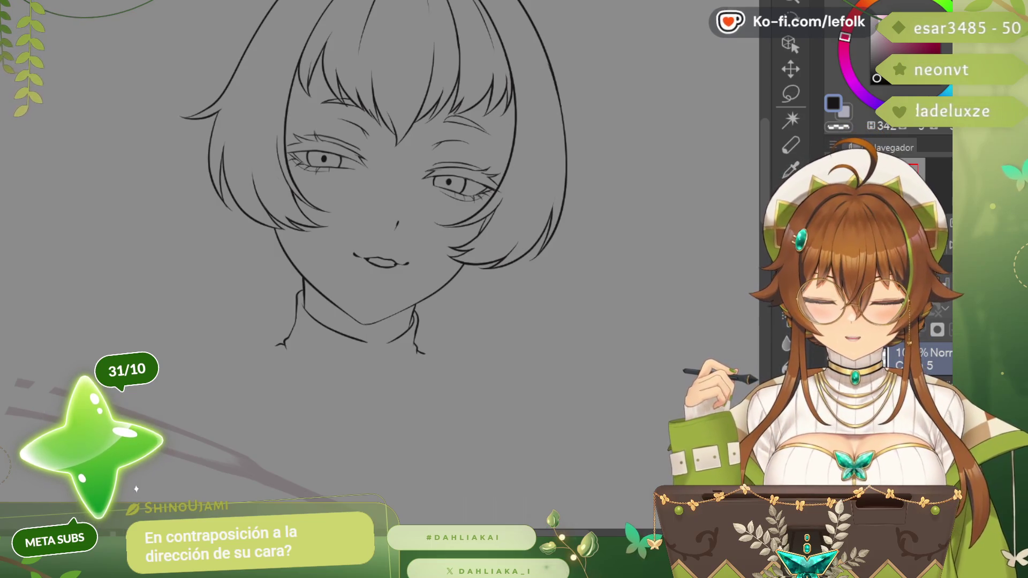
drag(378, 242, 385, 241)
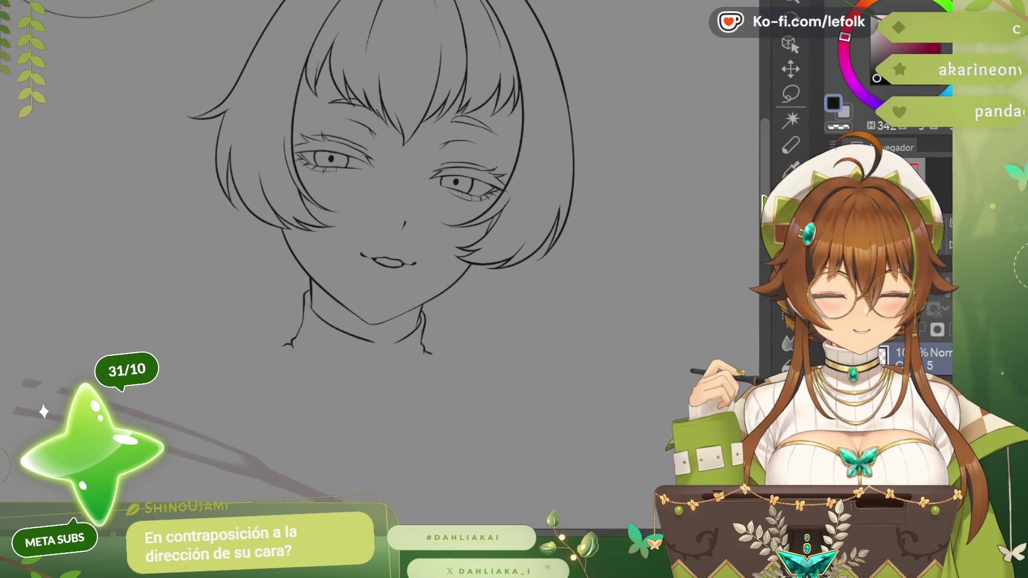
scroll(312, 235, up, 2)
scroll(311, 236, up, 1)
scroll(313, 236, up, 2)
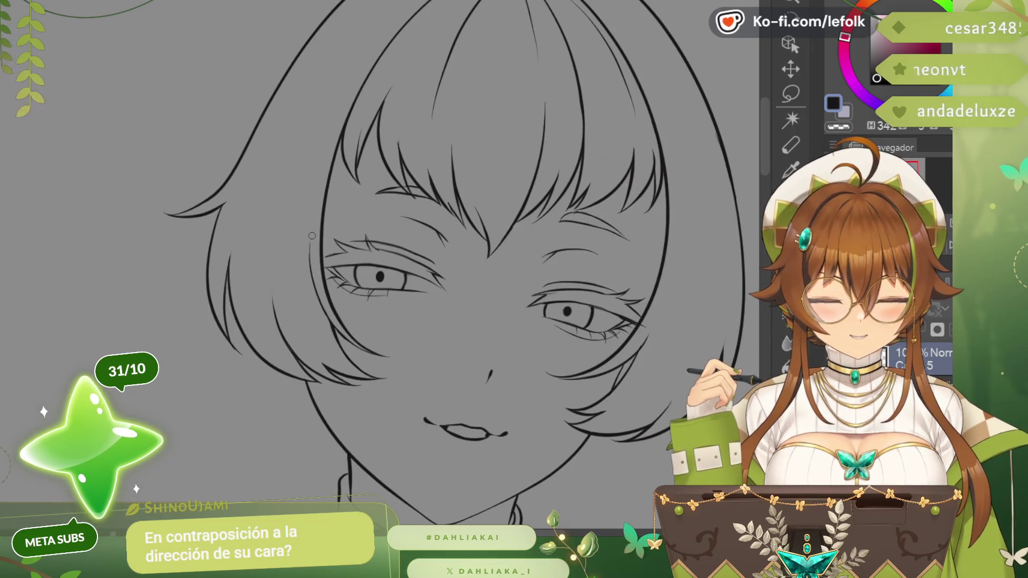
scroll(311, 235, up, 2)
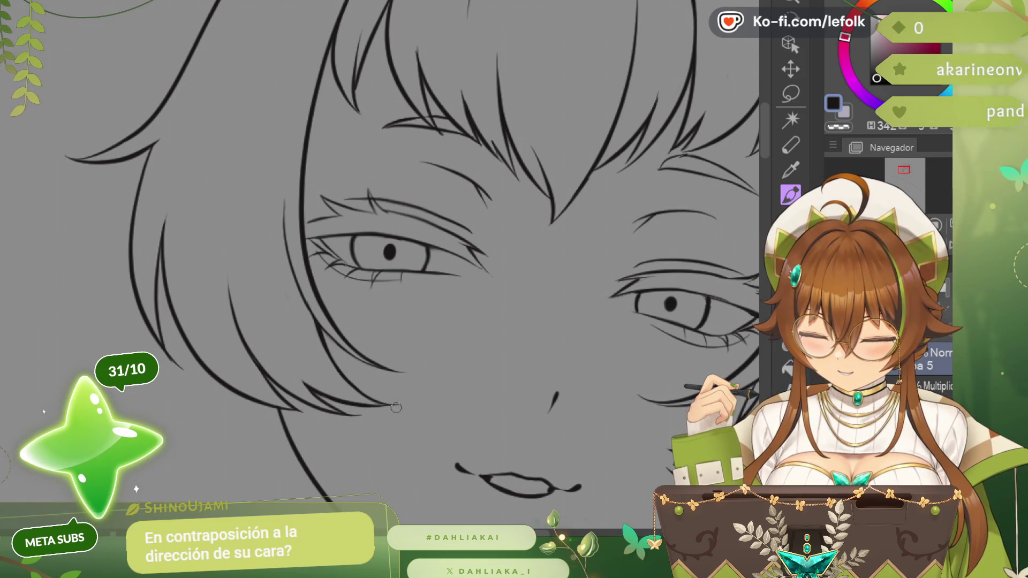
scroll(396, 407, down, 1)
scroll(396, 407, down, 1)
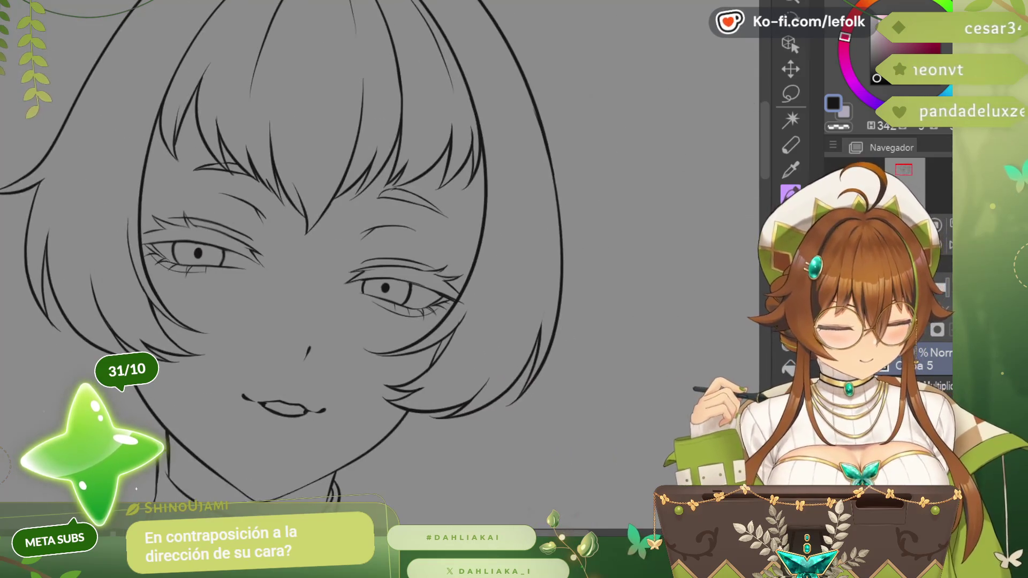
scroll(487, 197, up, 1)
scroll(486, 198, up, 1)
scroll(487, 199, up, 1)
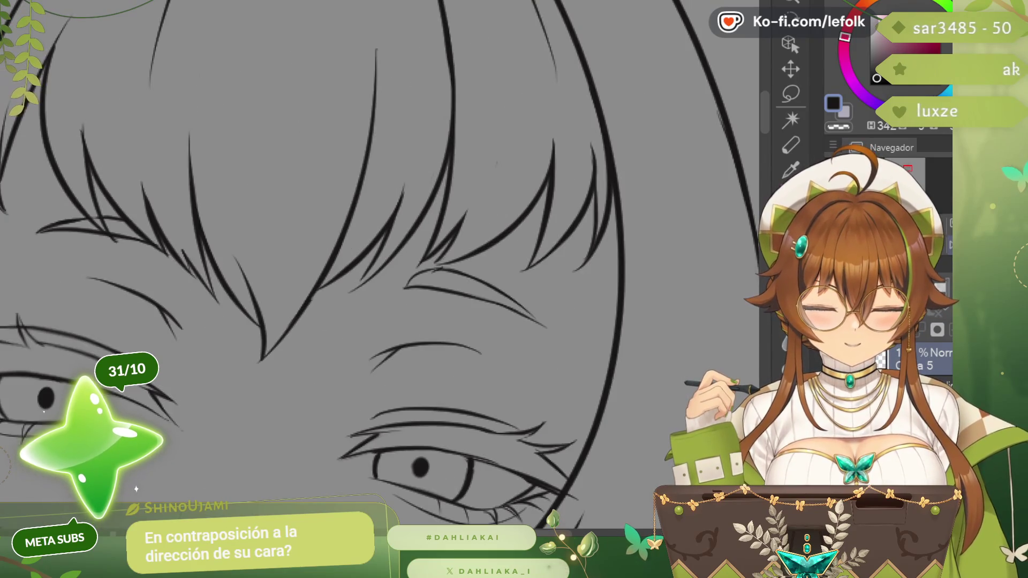
key(h)
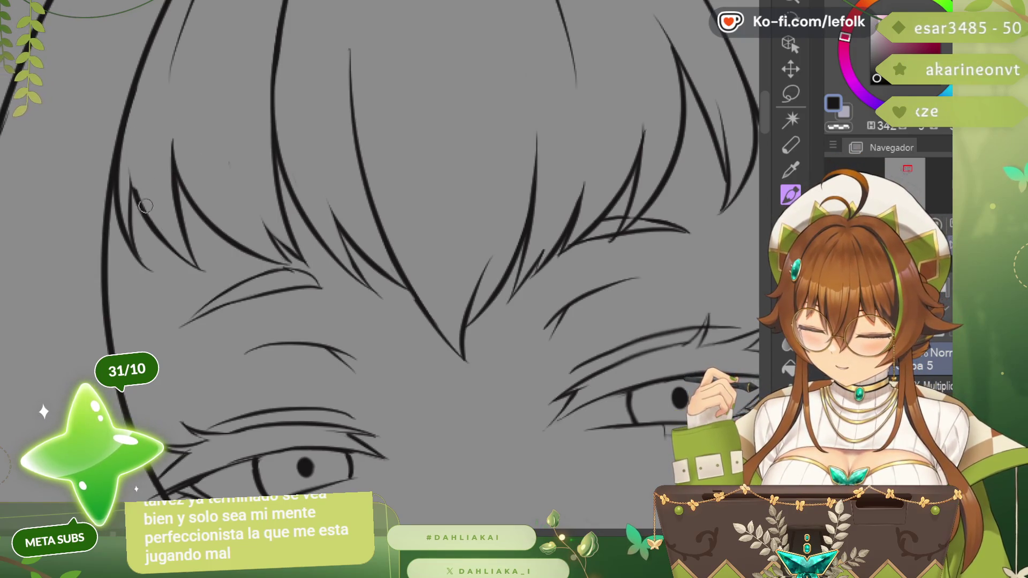
scroll(145, 206, down, 1)
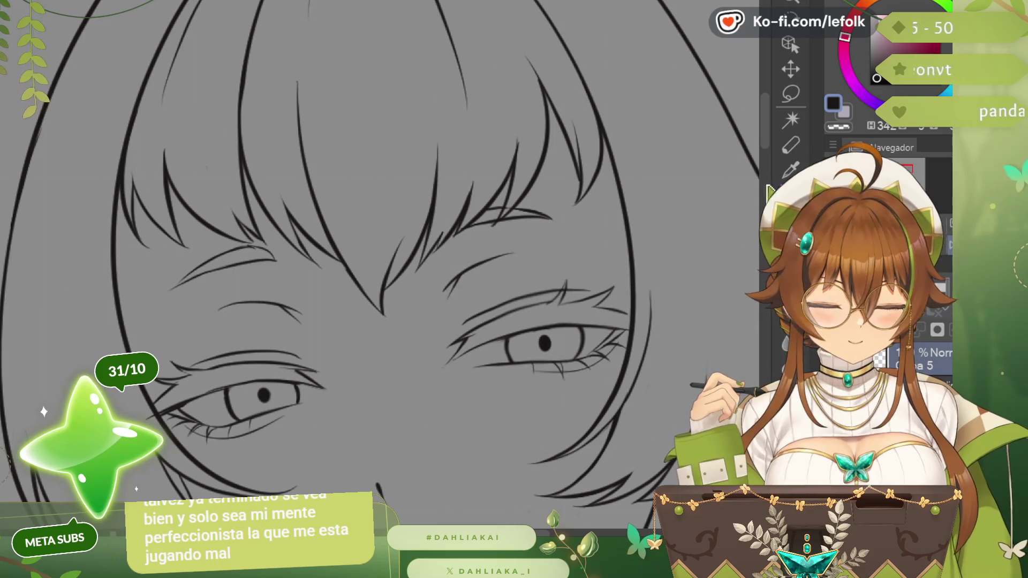
scroll(492, 161, up, 1)
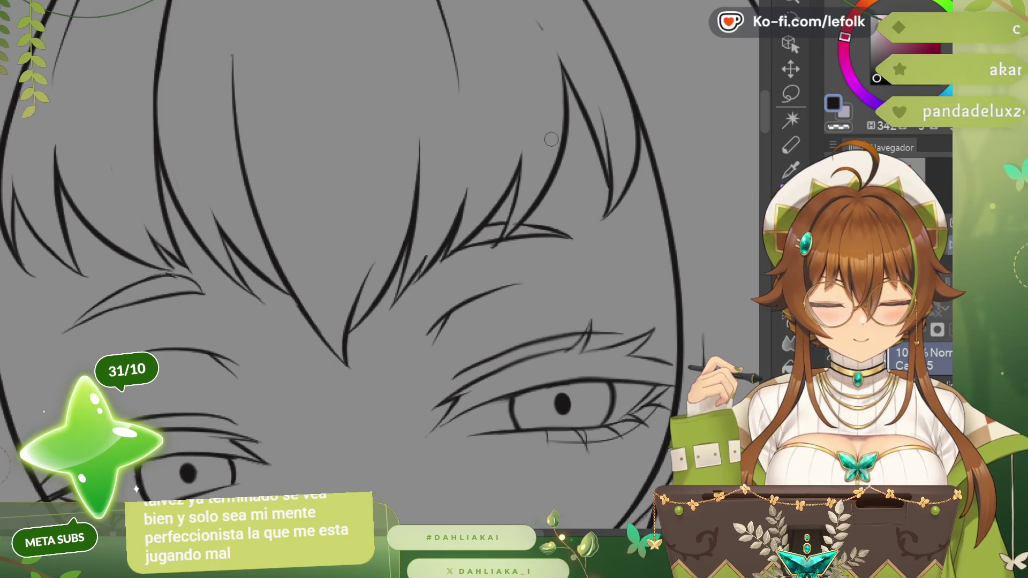
key(asciicircum)
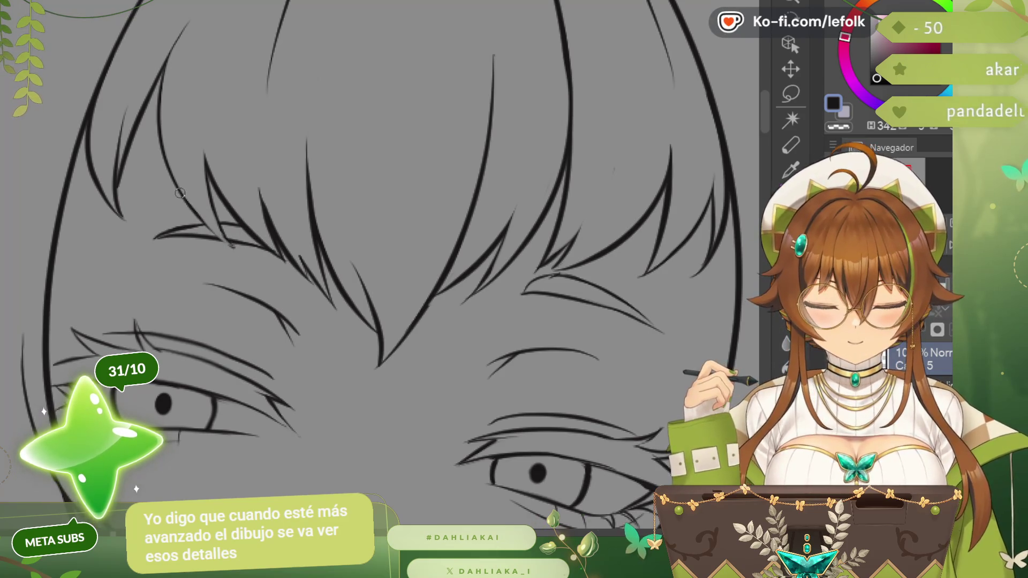
drag(180, 193, 242, 250)
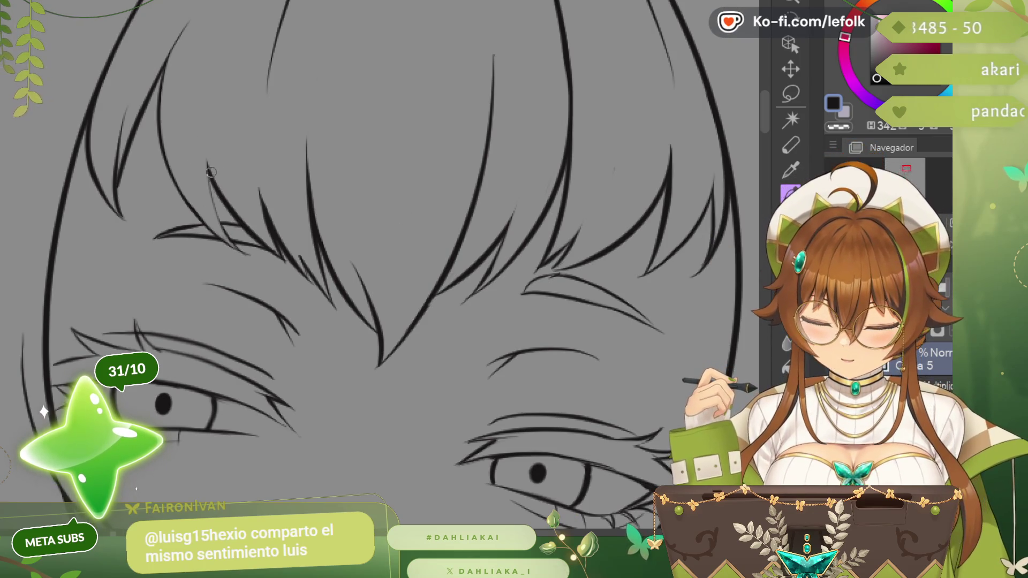
drag(210, 174, 243, 231)
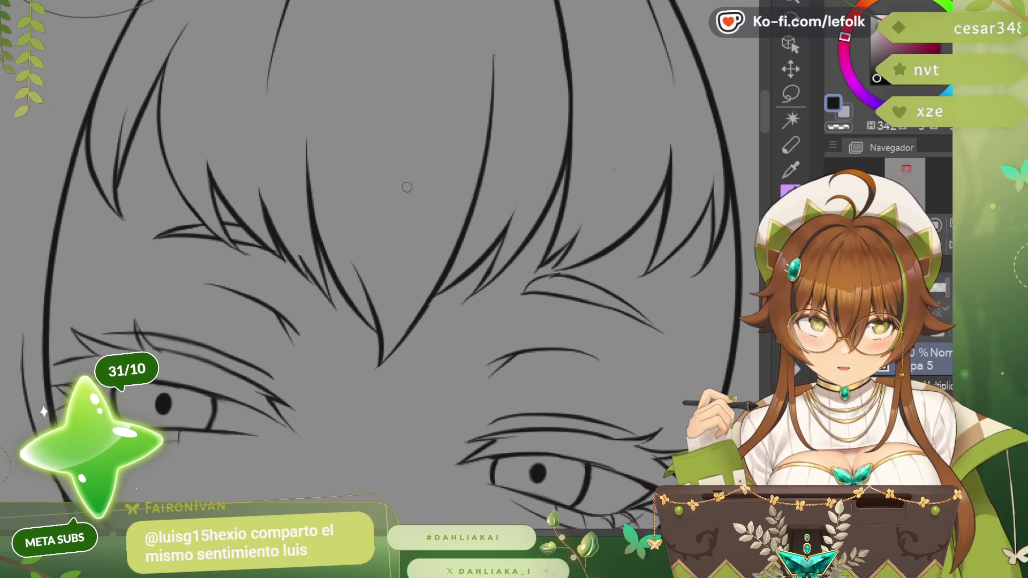
scroll(407, 187, down, 1)
scroll(407, 188, down, 3)
scroll(407, 187, down, 2)
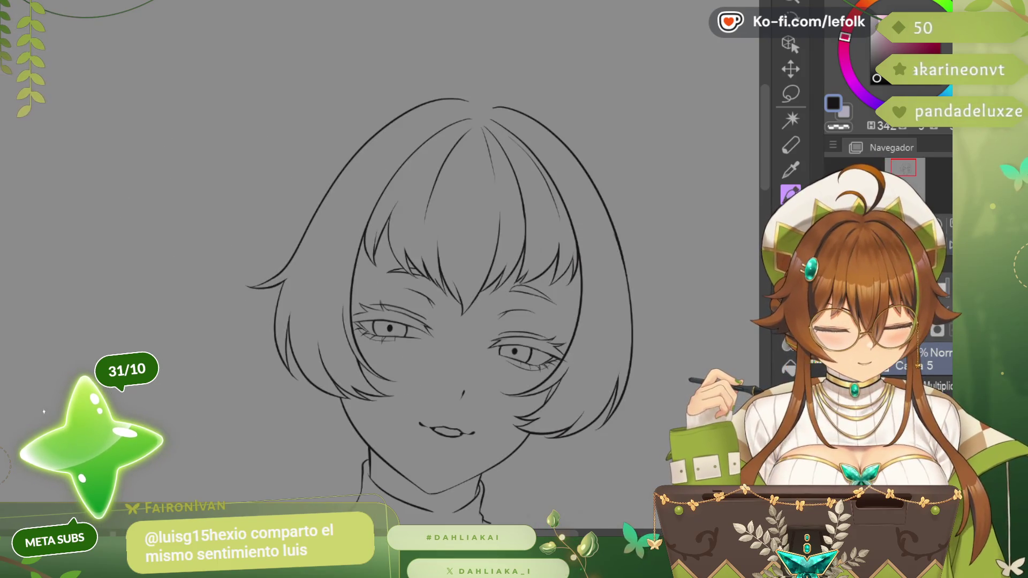
scroll(407, 265, up, 1)
scroll(406, 265, up, 1)
scroll(407, 265, up, 1)
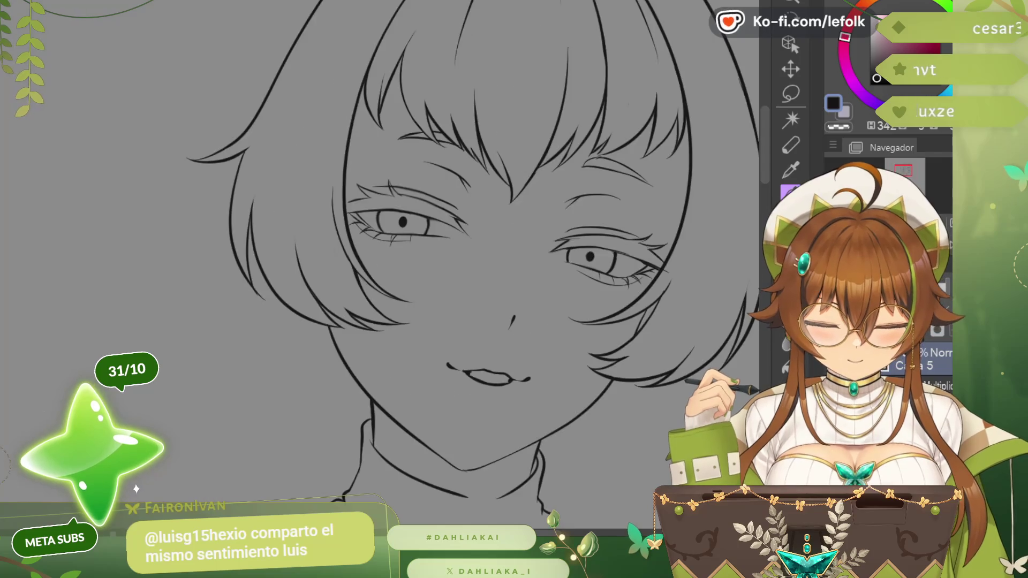
- Pan the canvas so the face sits toward the left of the view
drag(641, 175, 421, 175)
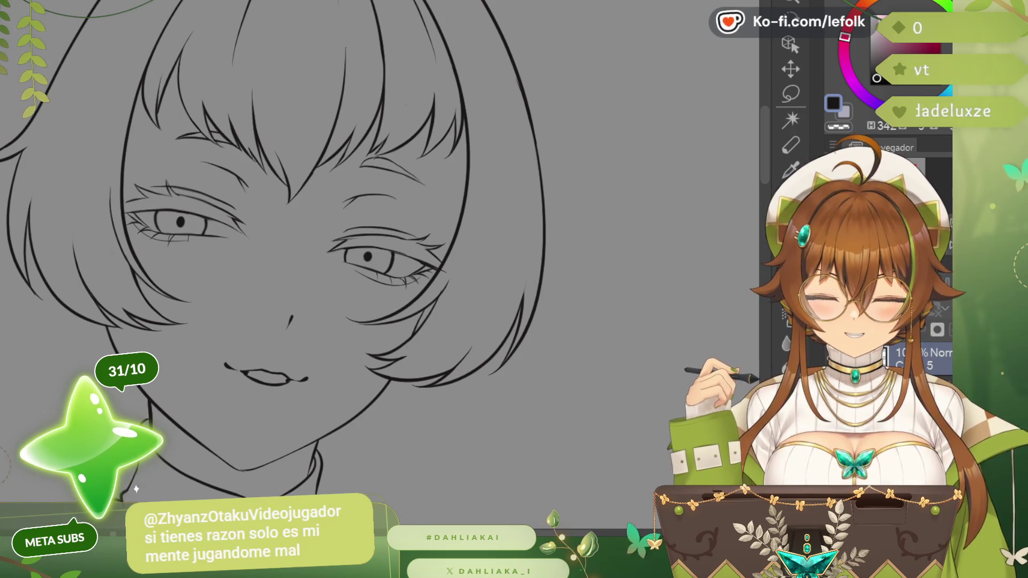
scroll(384, 170, up, 2)
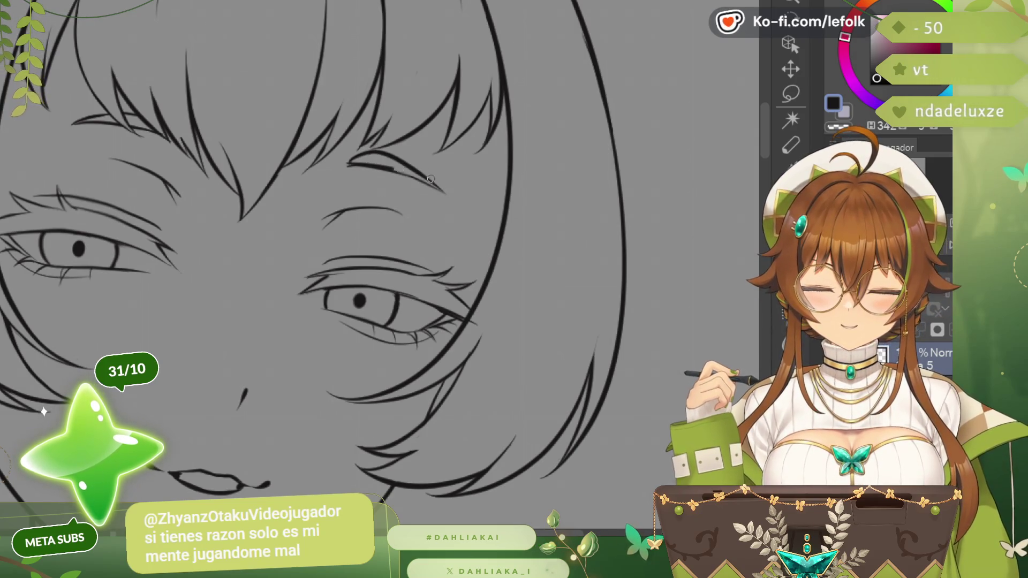
scroll(390, 170, down, 2)
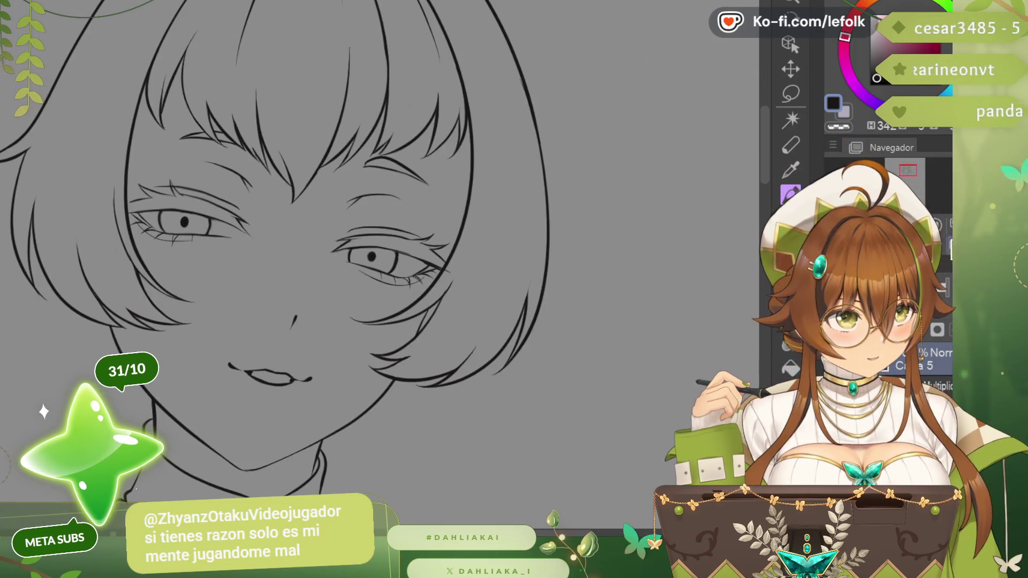
scroll(360, 53, down, 1)
scroll(360, 54, down, 1)
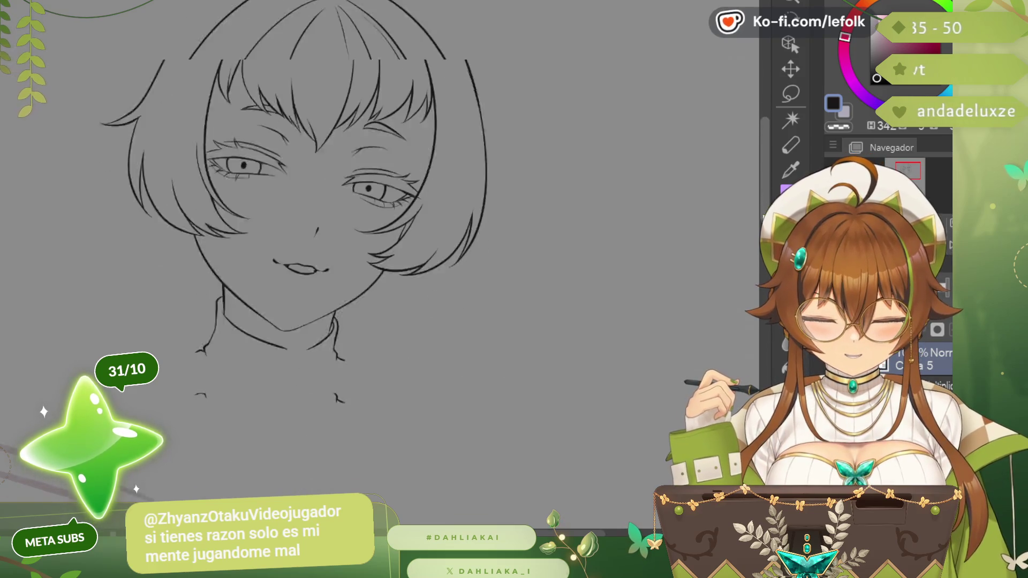
scroll(322, 241, down, 2)
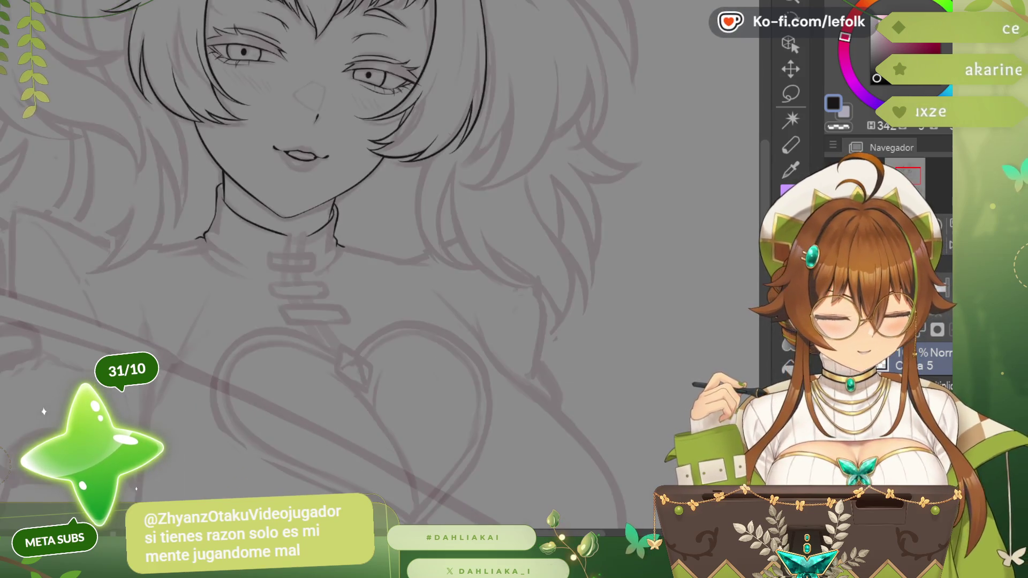
scroll(316, 240, up, 1)
scroll(317, 239, up, 2)
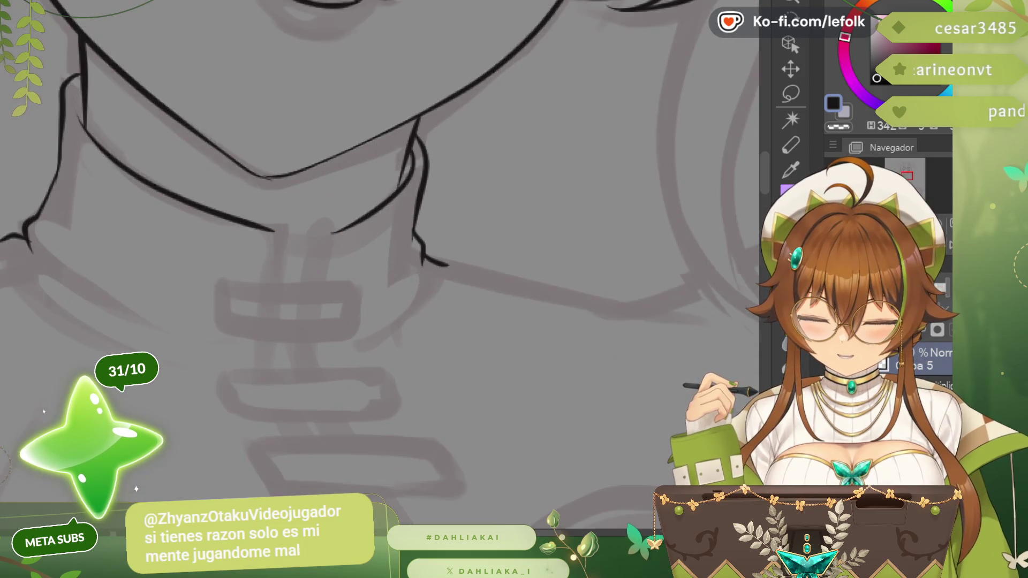
- Ink the collar's two front opening lines, join the collar across the neck, and ink its left corner
drag(275, 242, 278, 289)
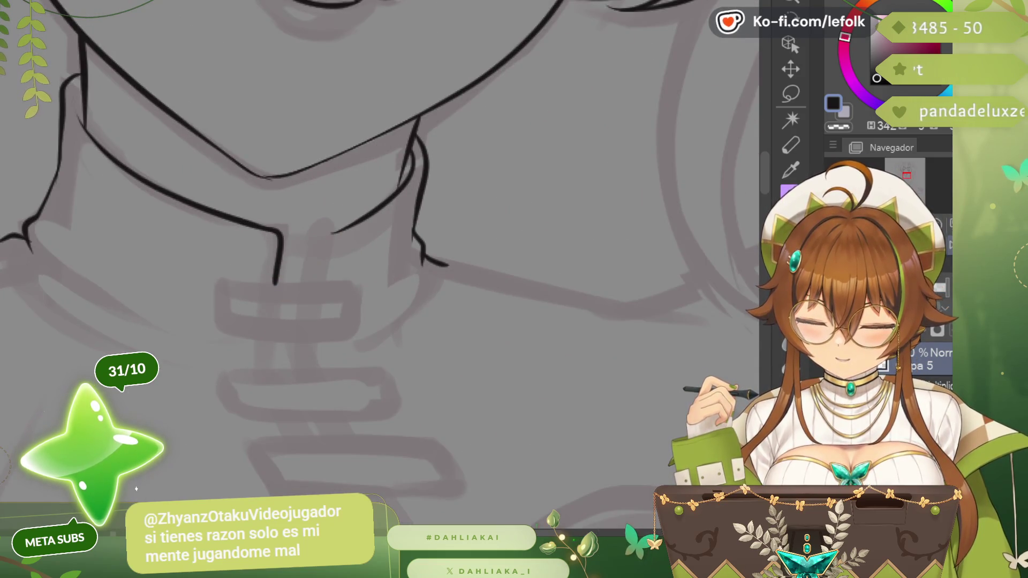
scroll(710, 245, left, 3)
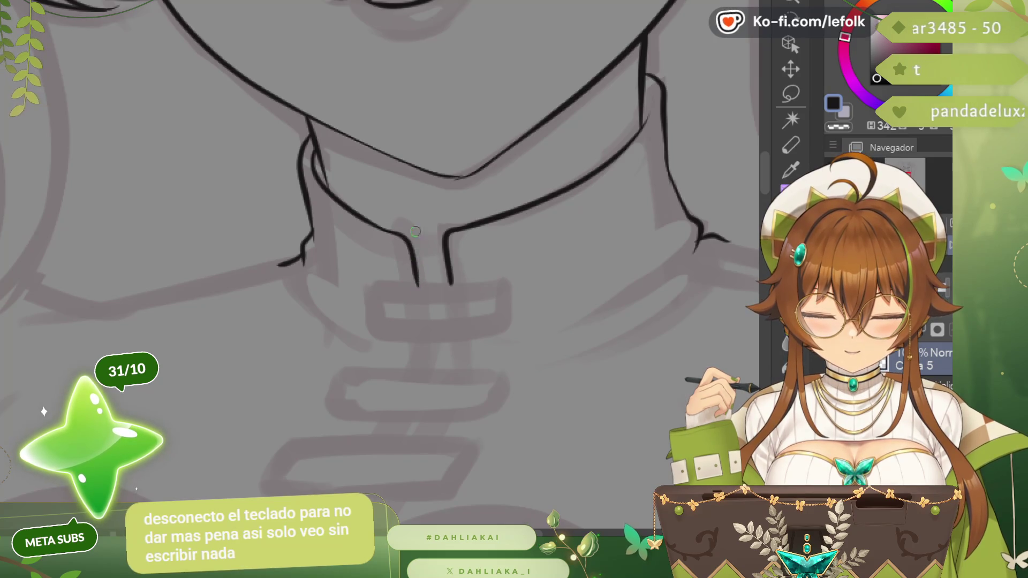
drag(409, 241, 419, 291)
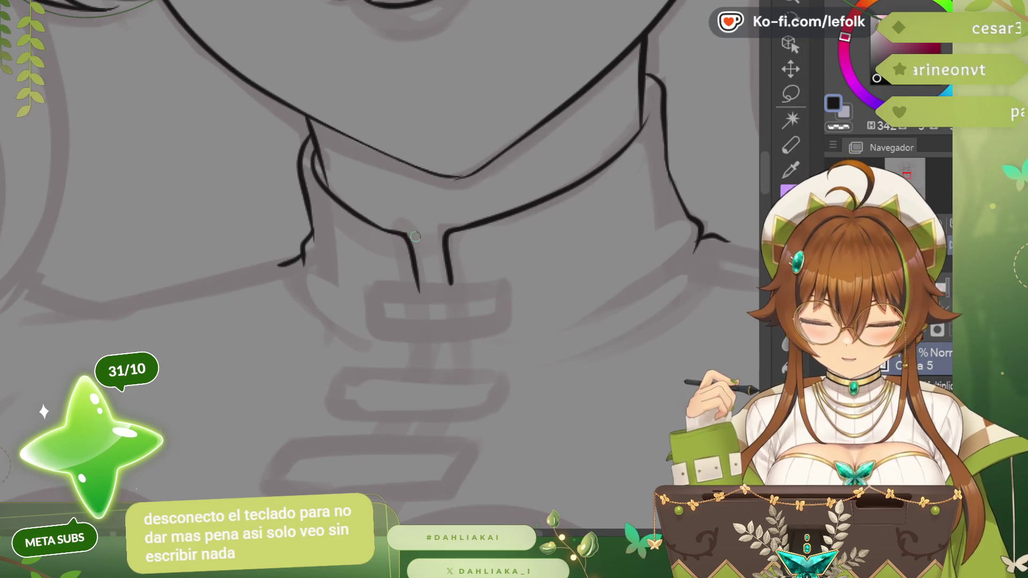
drag(408, 234, 447, 234)
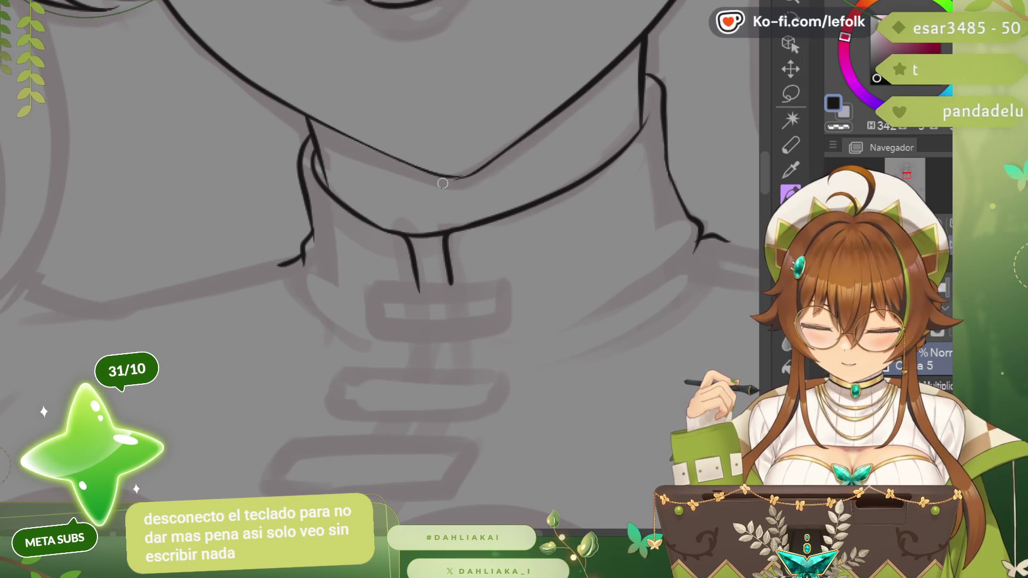
scroll(716, 270, down, 1)
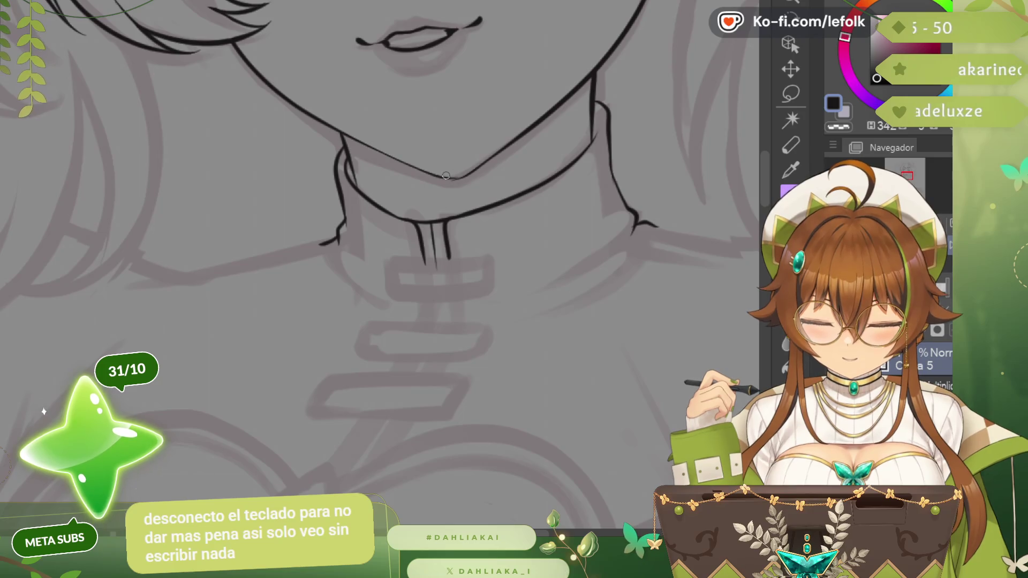
scroll(434, 235, down, 1)
scroll(434, 235, up, 1)
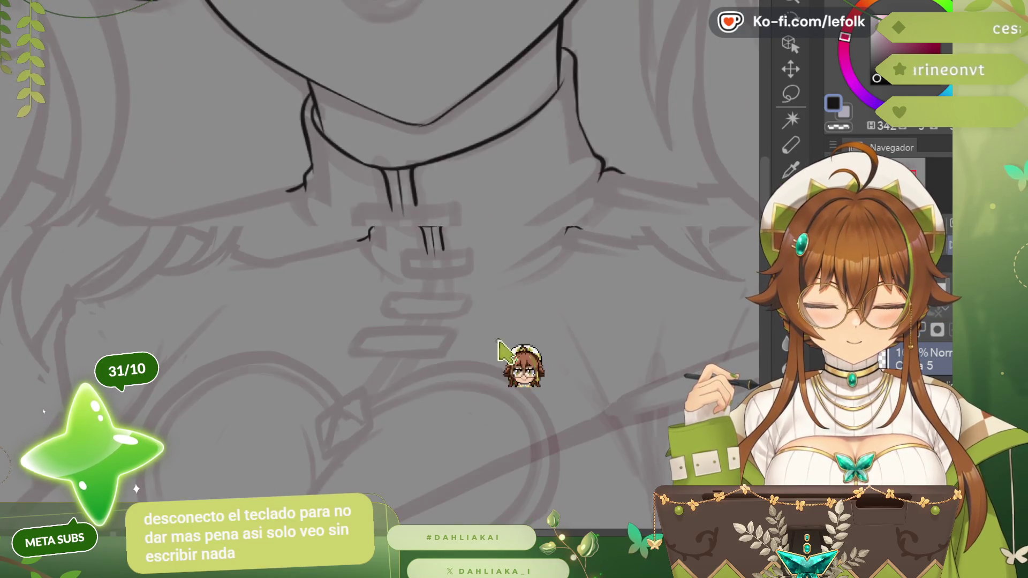
scroll(434, 234, up, 1)
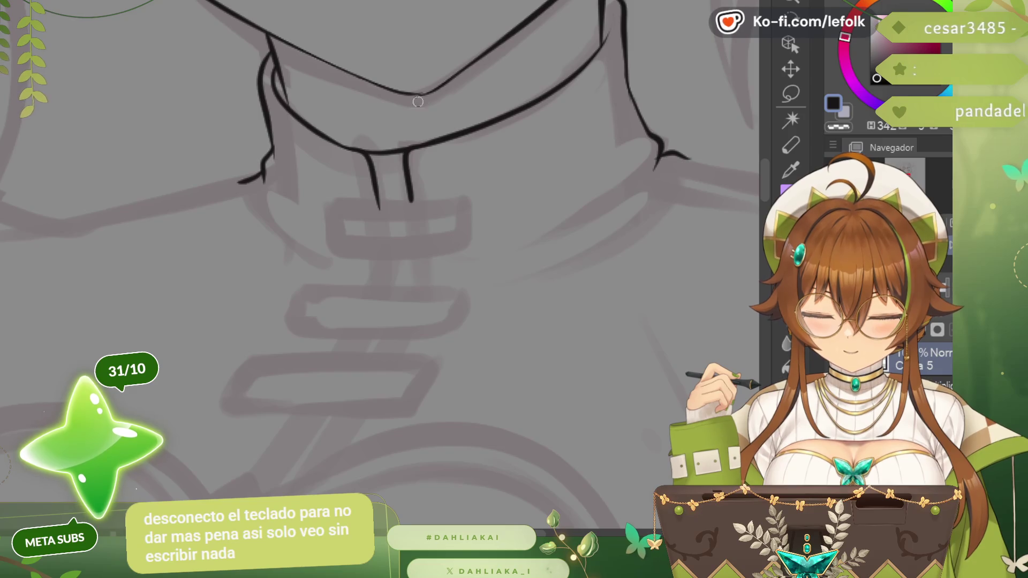
key(asciicircum)
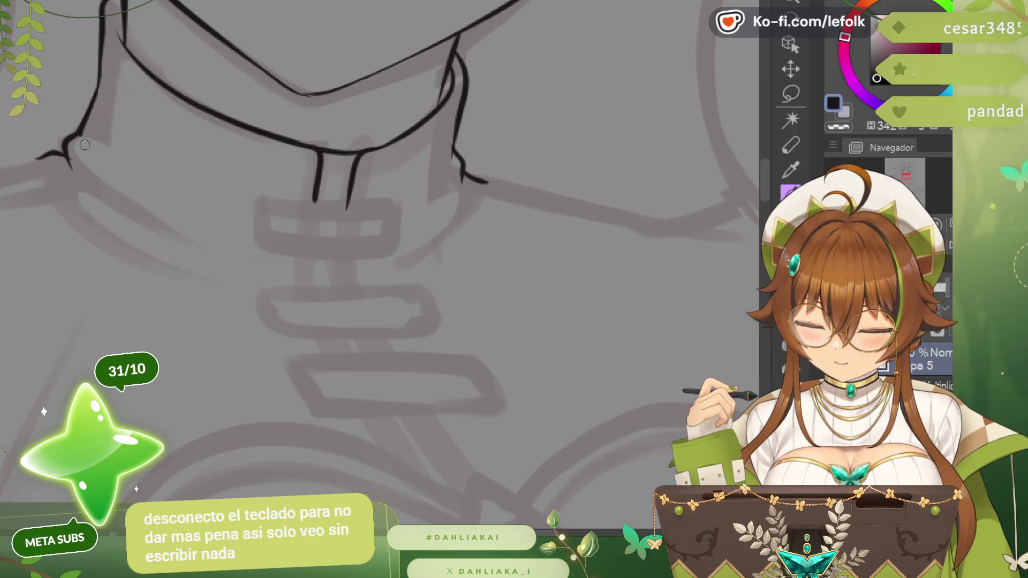
drag(84, 145, 104, 166)
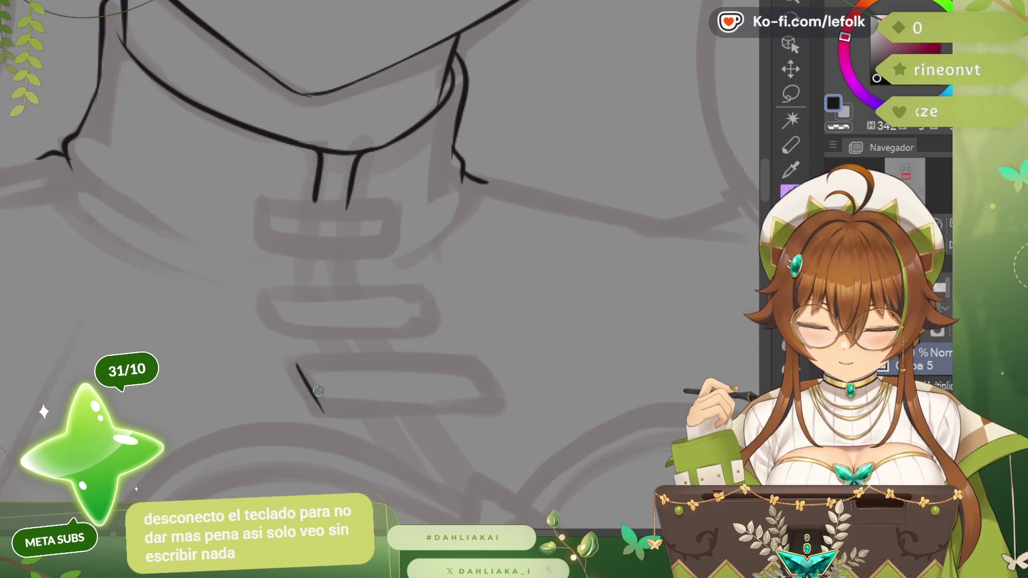
scroll(319, 391, down, 3)
- Outline the lowest clasp's top, bottom and right edges and add an inner line doubling the bottom
drag(295, 287, 482, 292)
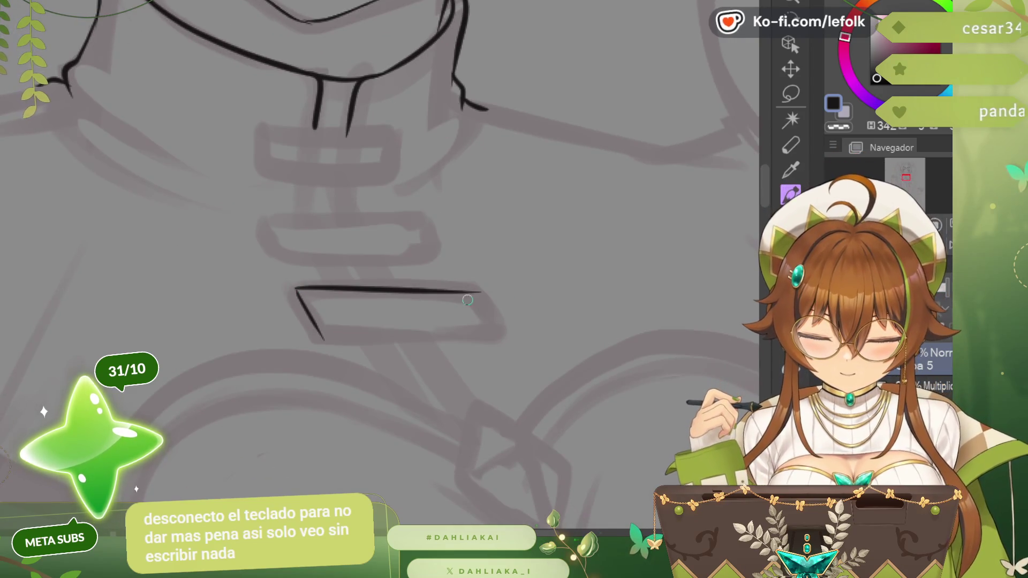
key(ctrl+z)
drag(295, 287, 466, 281)
key(ctrl+z)
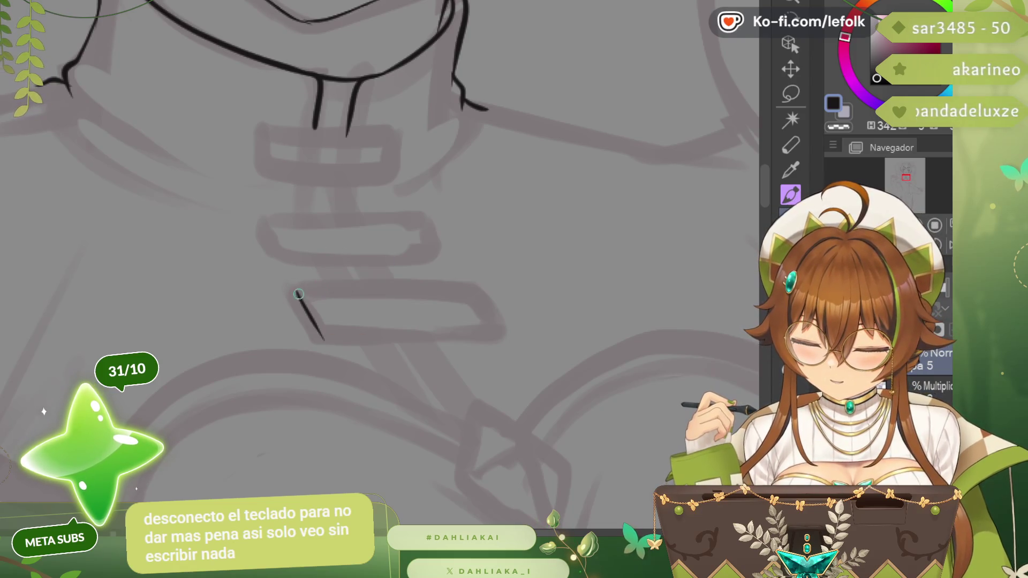
drag(298, 294, 473, 295)
drag(325, 347, 500, 337)
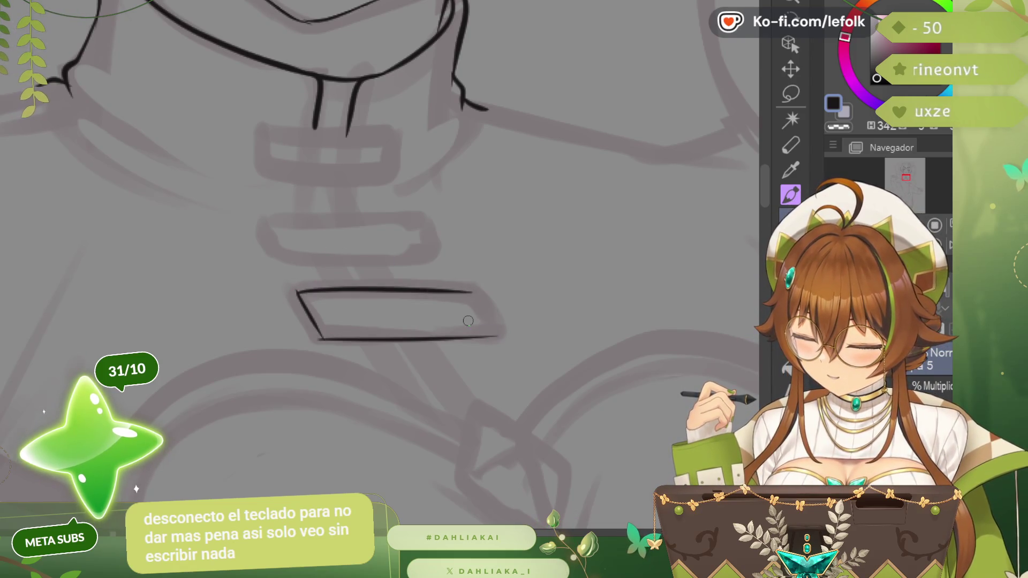
drag(471, 292, 504, 335)
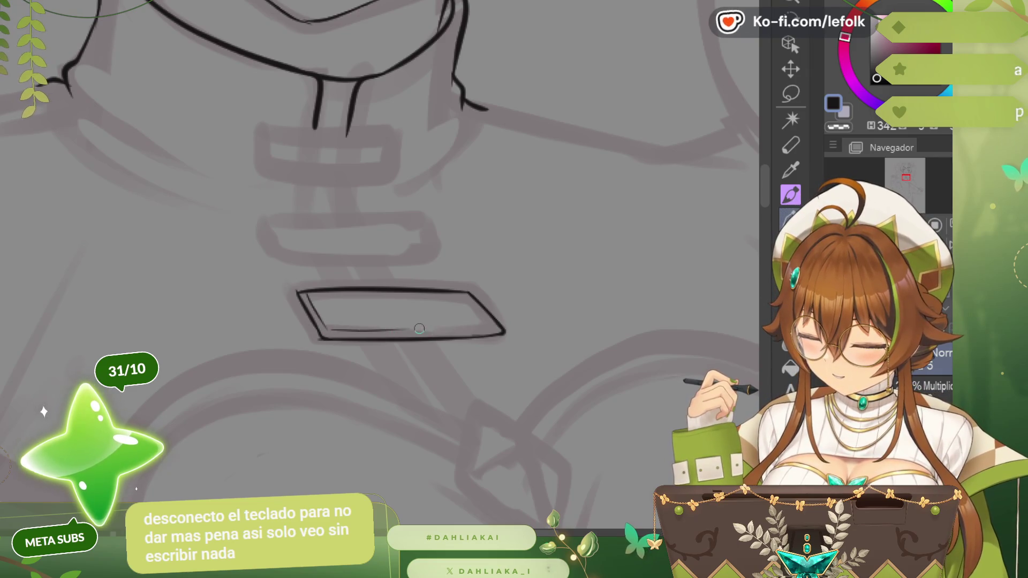
drag(324, 332, 449, 333)
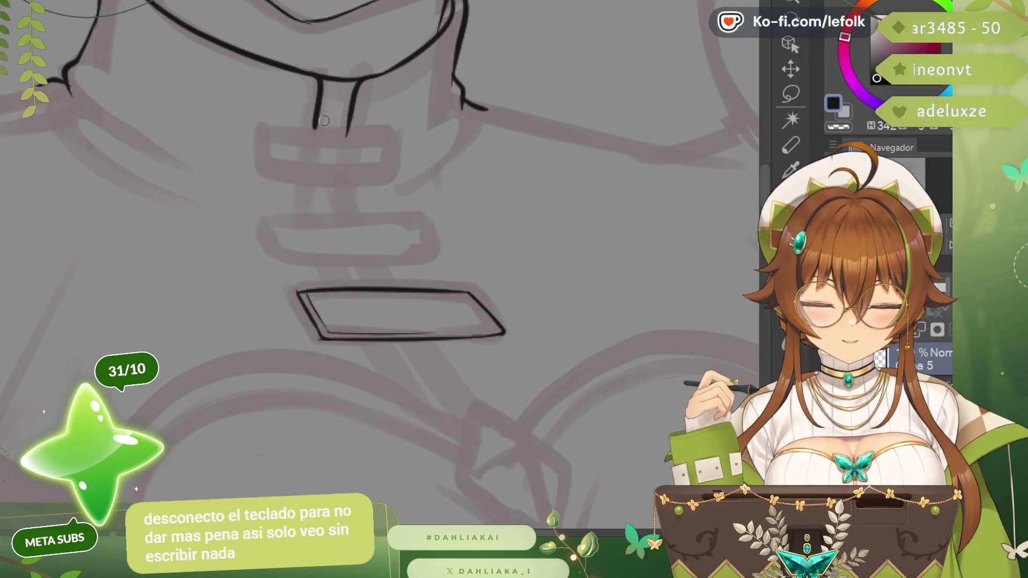
scroll(334, 112, down, 1)
scroll(334, 112, down, 1)
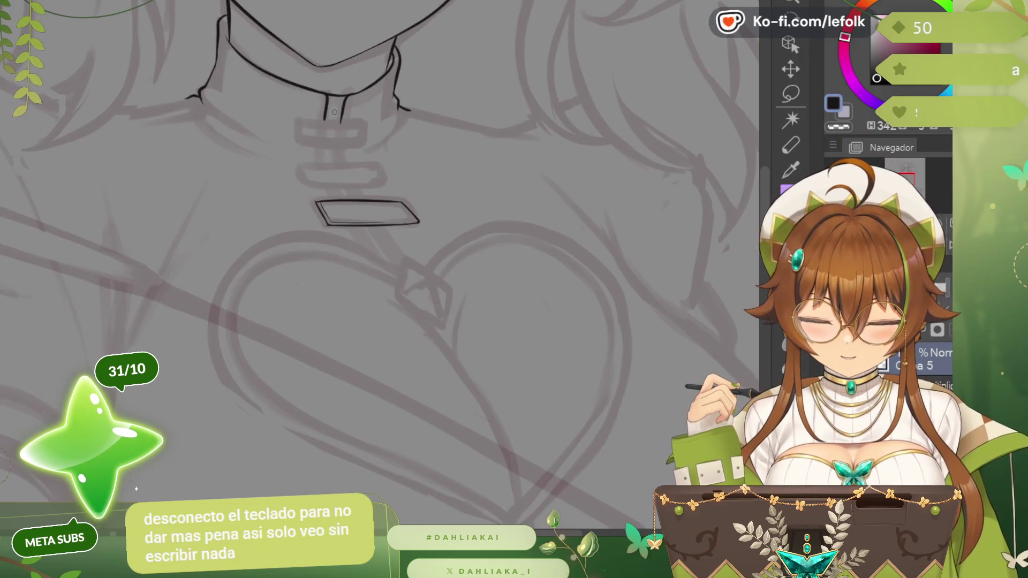
scroll(354, 186, up, 2)
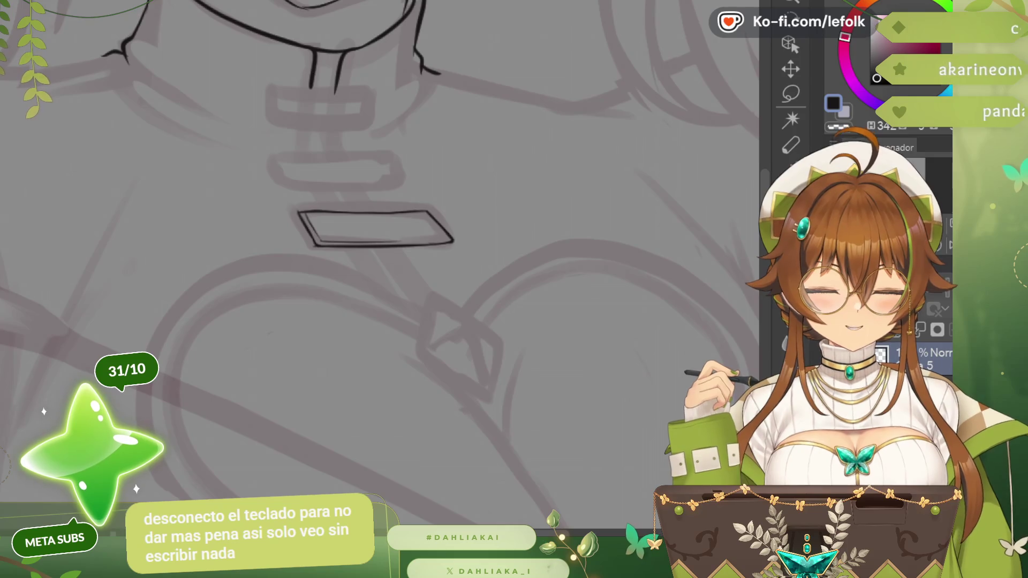
scroll(378, 273, down, 2)
scroll(378, 274, up, 3)
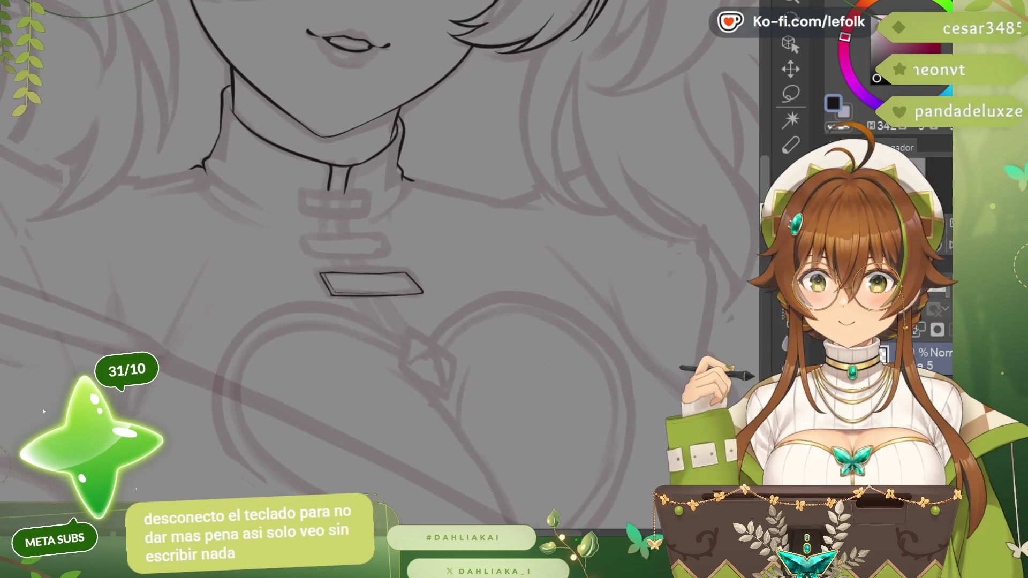
scroll(313, 95, up, 1)
scroll(313, 95, up, 1)
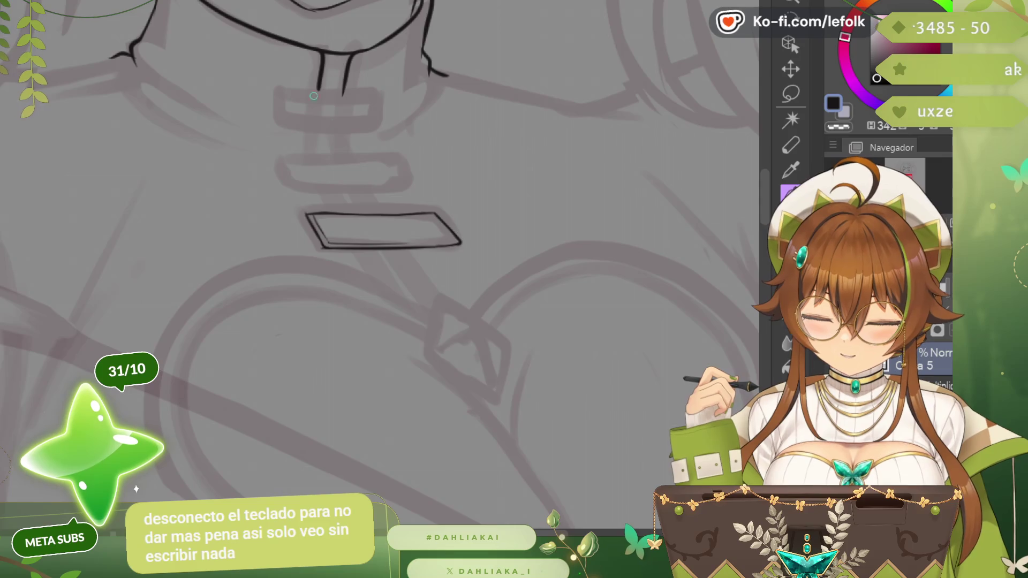
scroll(346, 85, up, 1)
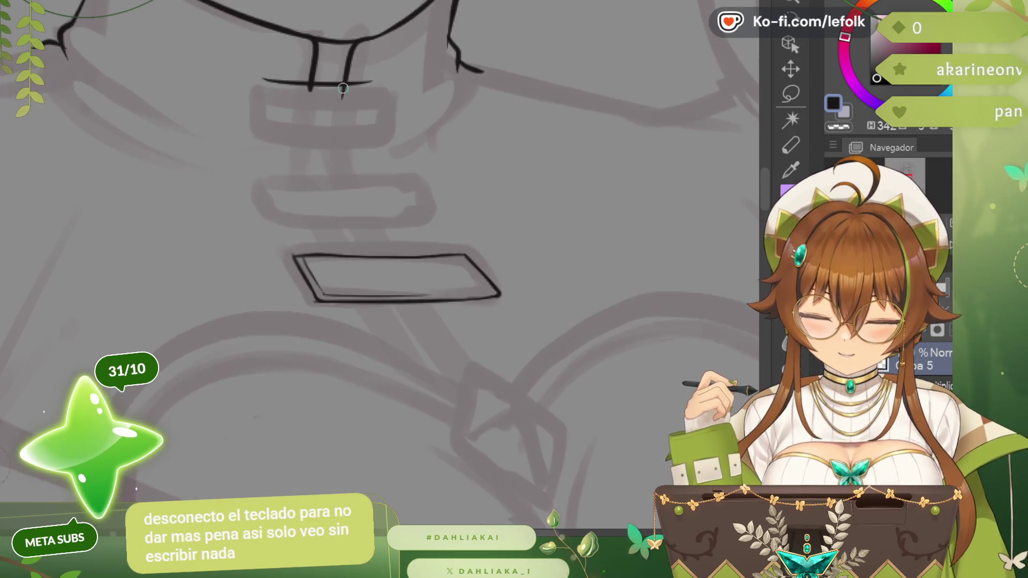
- Clean up the line beneath the neck and outline the upper clasp's left and bottom edges
key(ctrl+z)
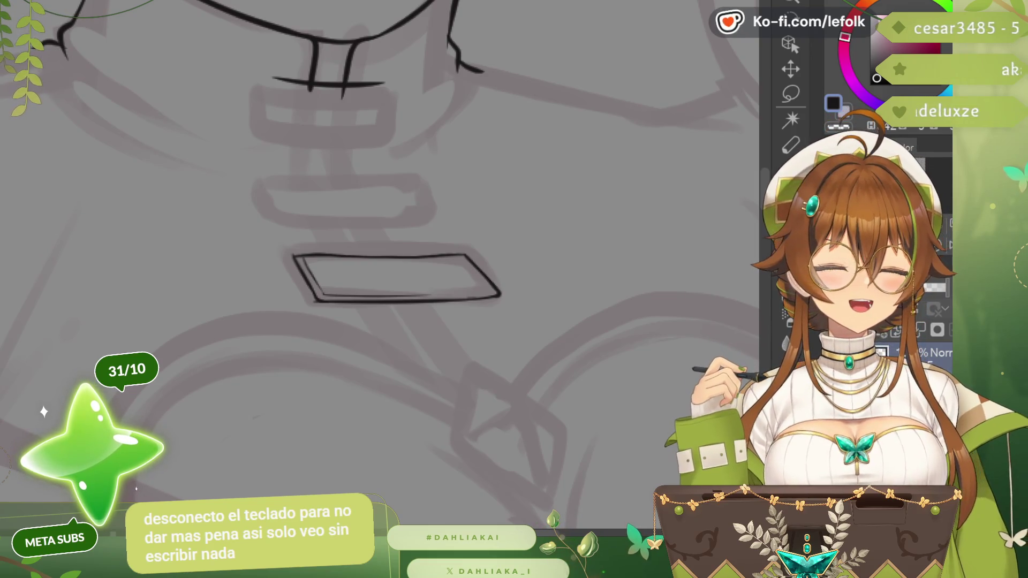
scroll(330, 103, up, 2)
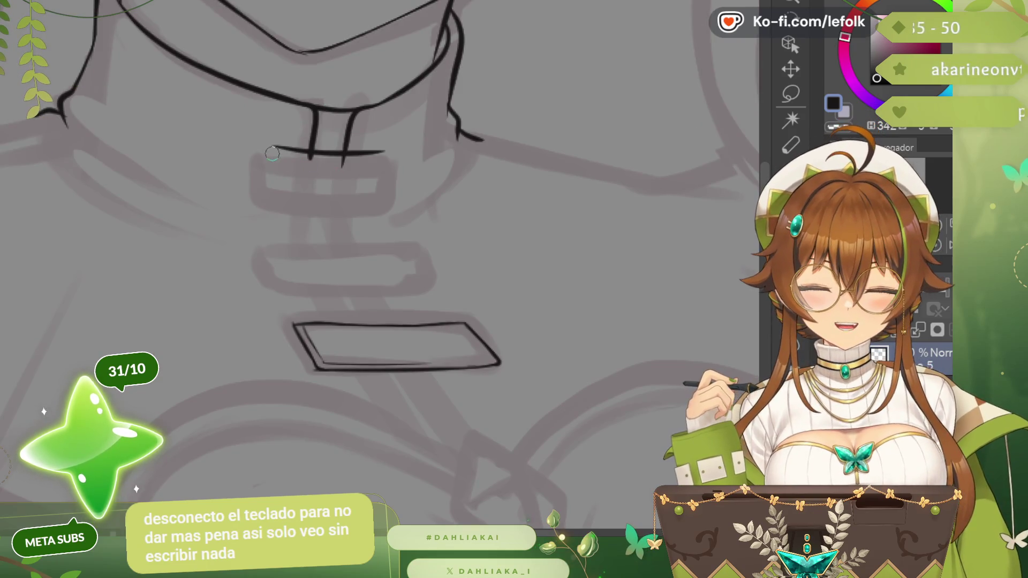
drag(272, 153, 385, 160)
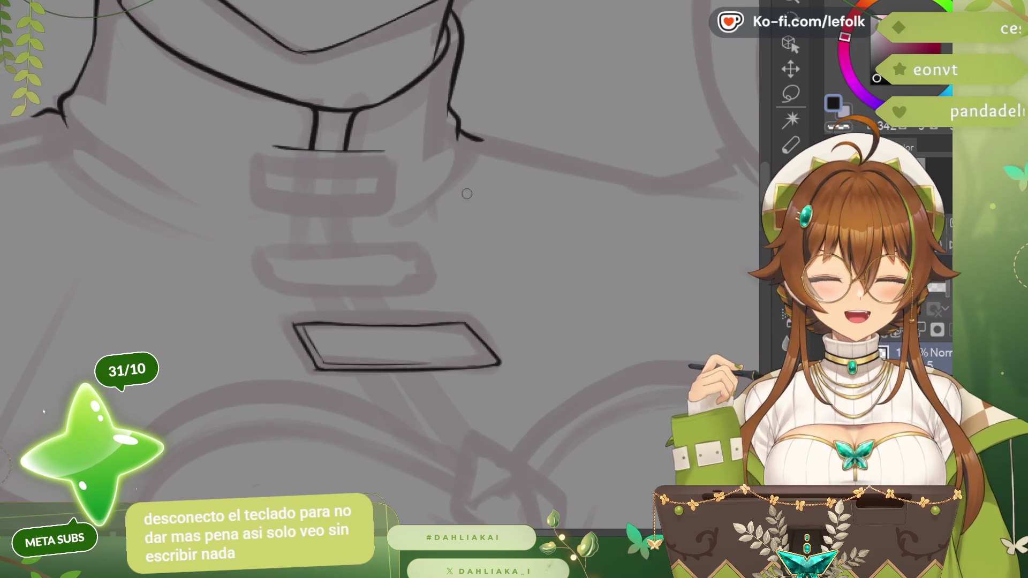
drag(262, 145, 361, 152)
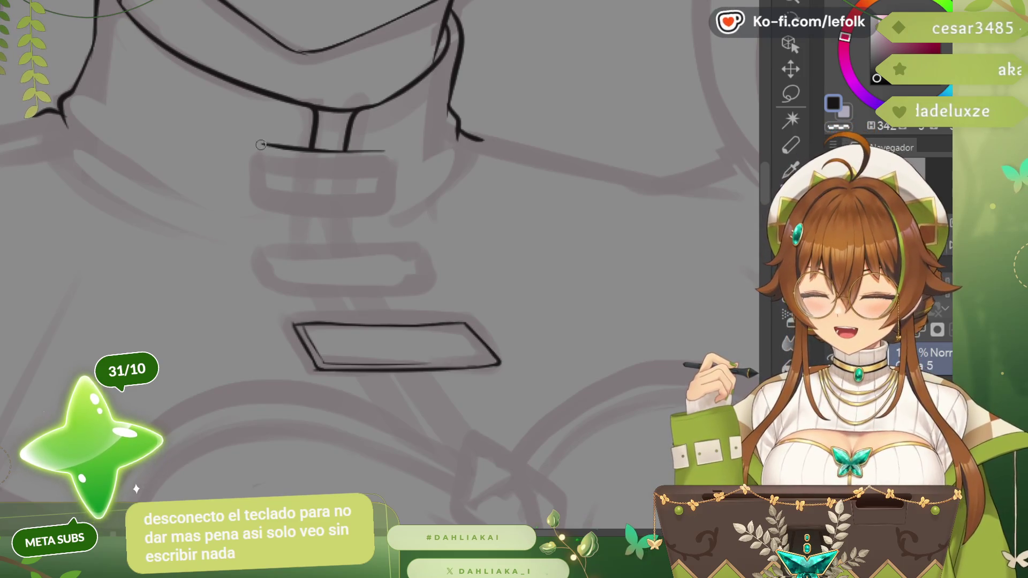
mouse_move(257, 152)
mouse_down()
mouse_move(255, 180)
mouse_move(398, 210)
mouse_up()
key(ctrl+z)
drag(255, 194, 356, 207)
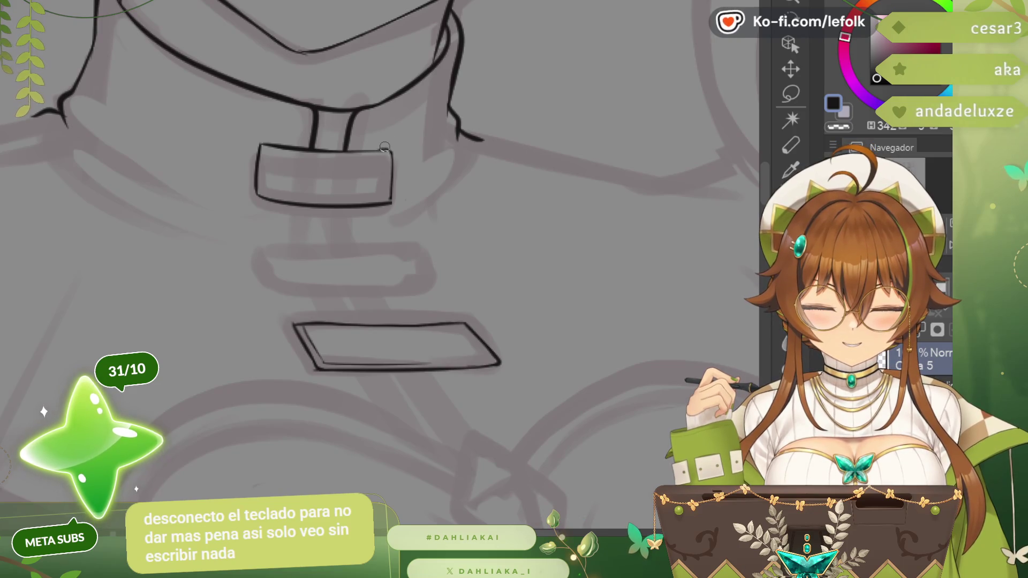
- Outline the middle clasp's left, top, bottom and right edges, retrying the top edge
drag(264, 247, 288, 294)
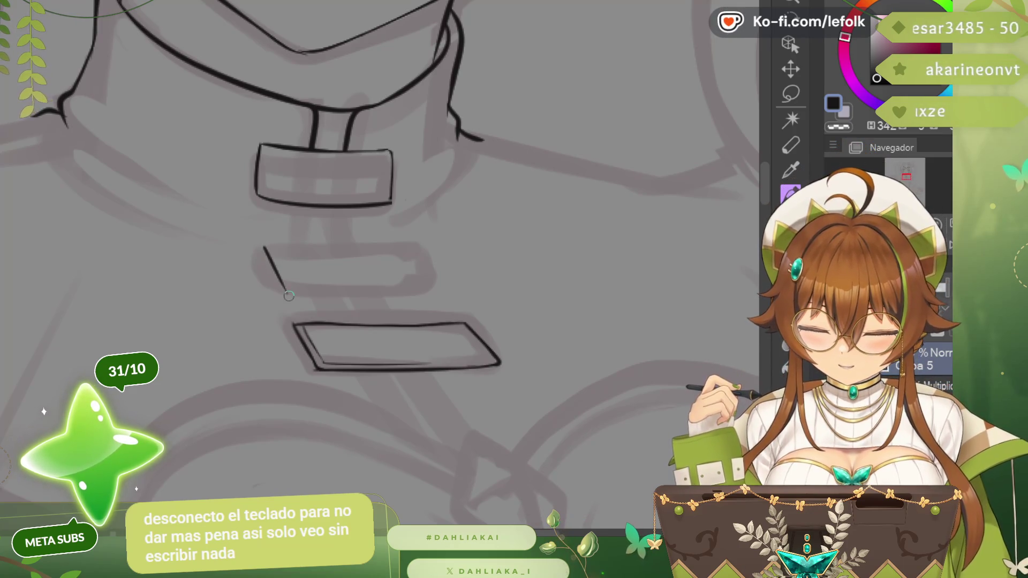
drag(266, 245, 409, 254)
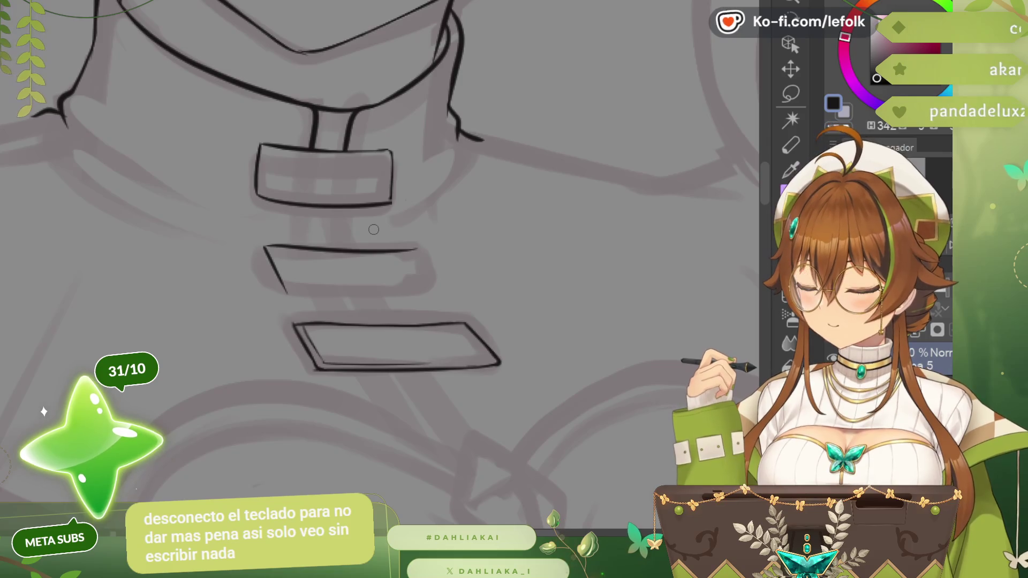
key(ctrl+z)
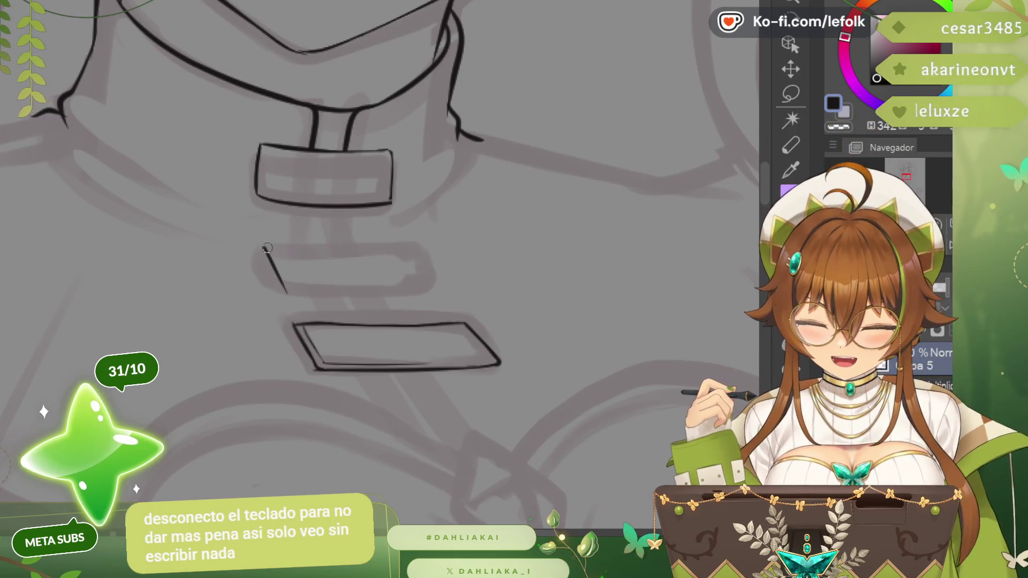
drag(266, 248, 402, 241)
key(ctrl+z)
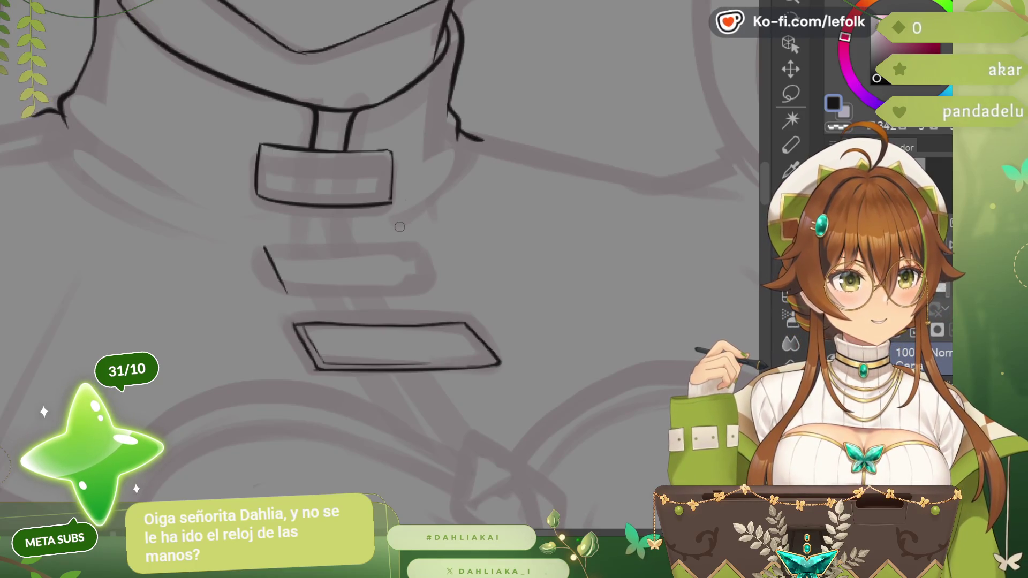
drag(266, 247, 424, 245)
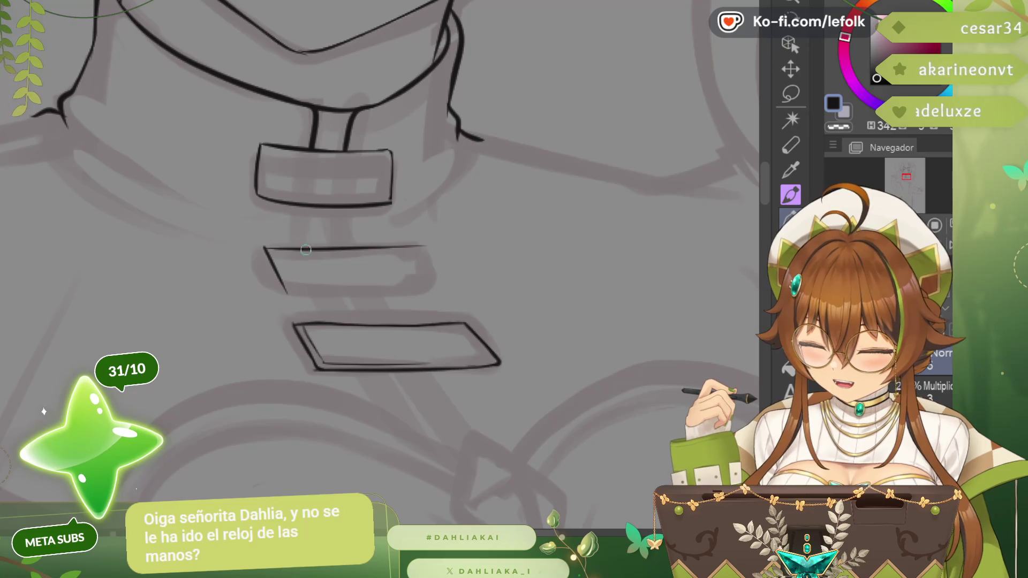
drag(290, 296, 455, 296)
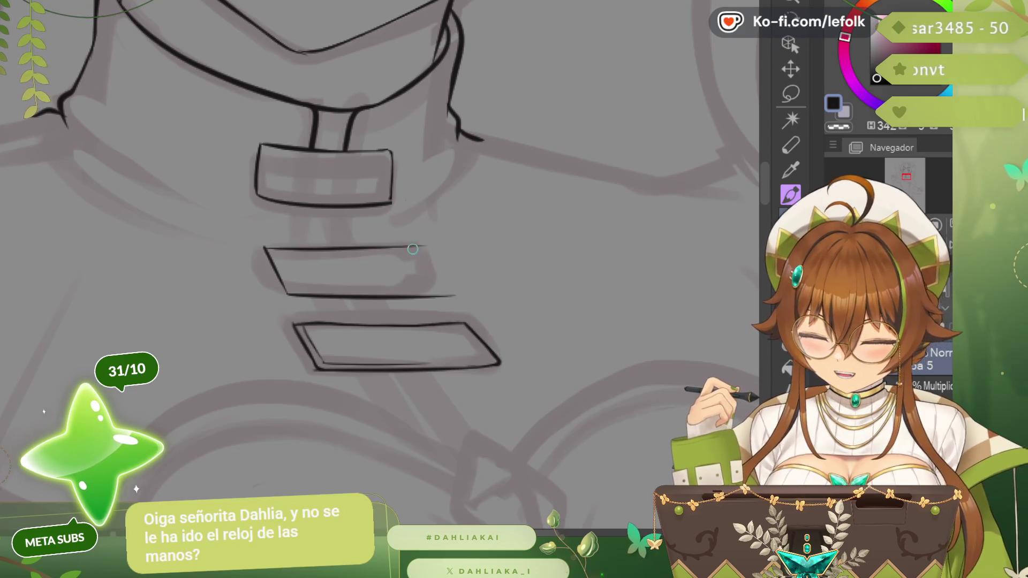
drag(413, 249, 449, 295)
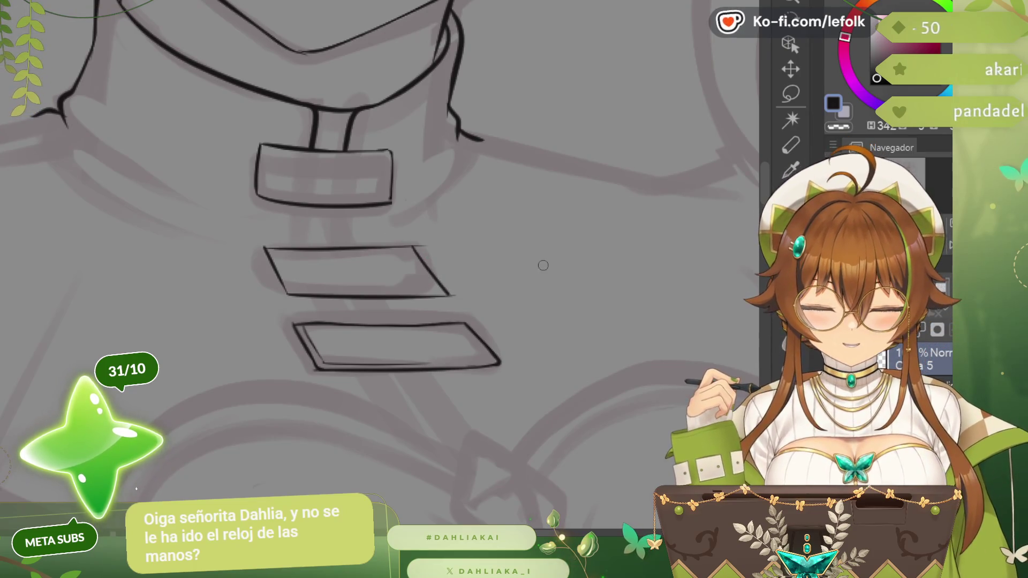
- Redo the middle clasp tab with cleaner top and bottom edges and close its right side
key(ctrl+z)
key(ctrl+z)
drag(266, 247, 425, 250)
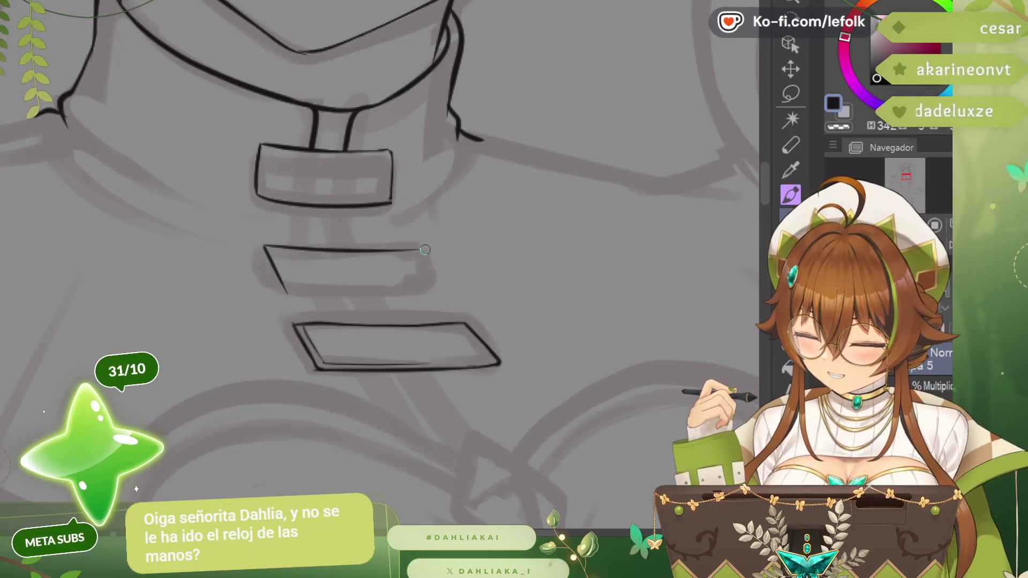
drag(290, 294, 458, 288)
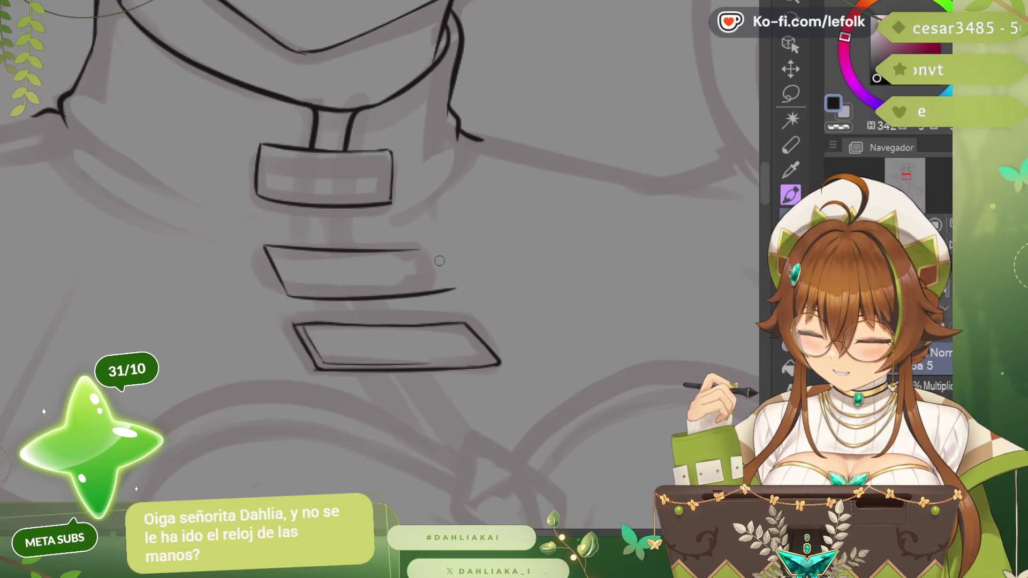
drag(417, 250, 432, 266)
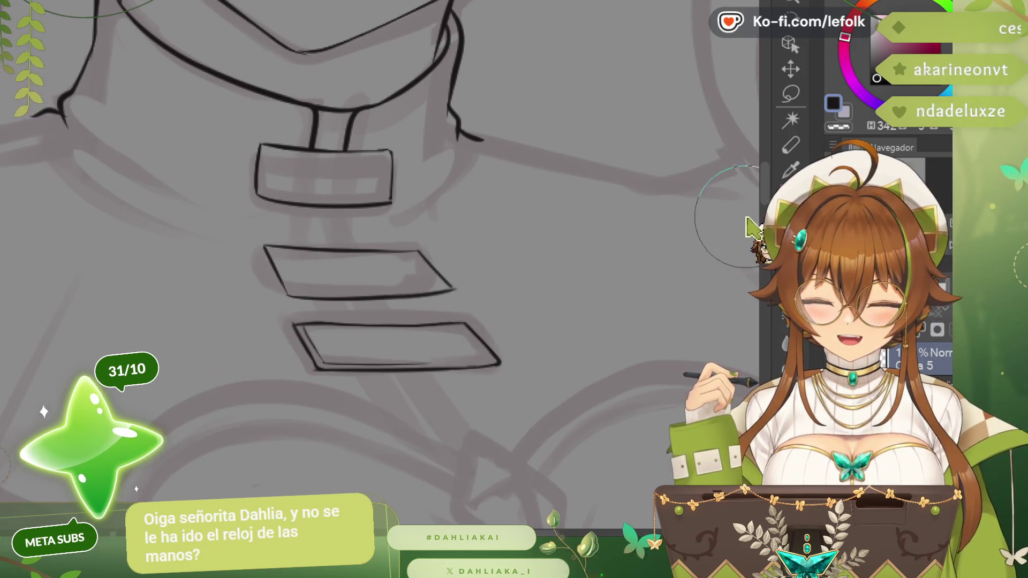
scroll(747, 225, down, 2)
scroll(739, 197, up, 3)
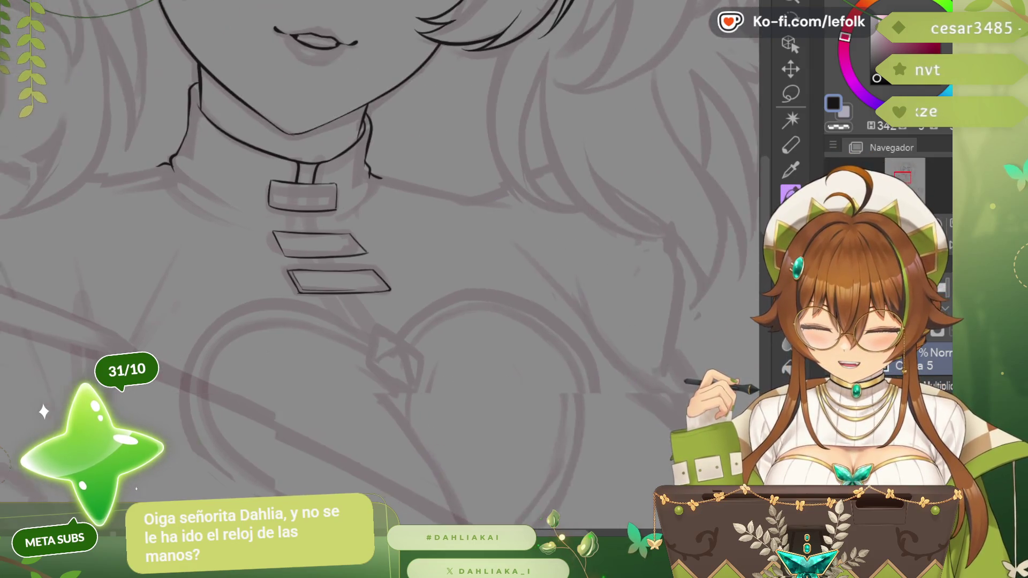
scroll(739, 197, up, 3)
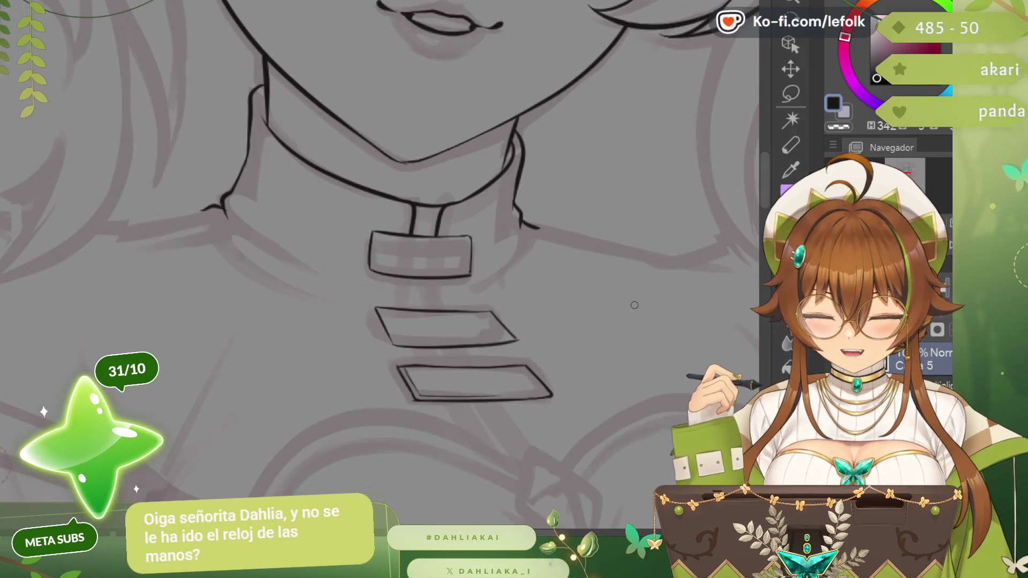
scroll(634, 306, up, 1)
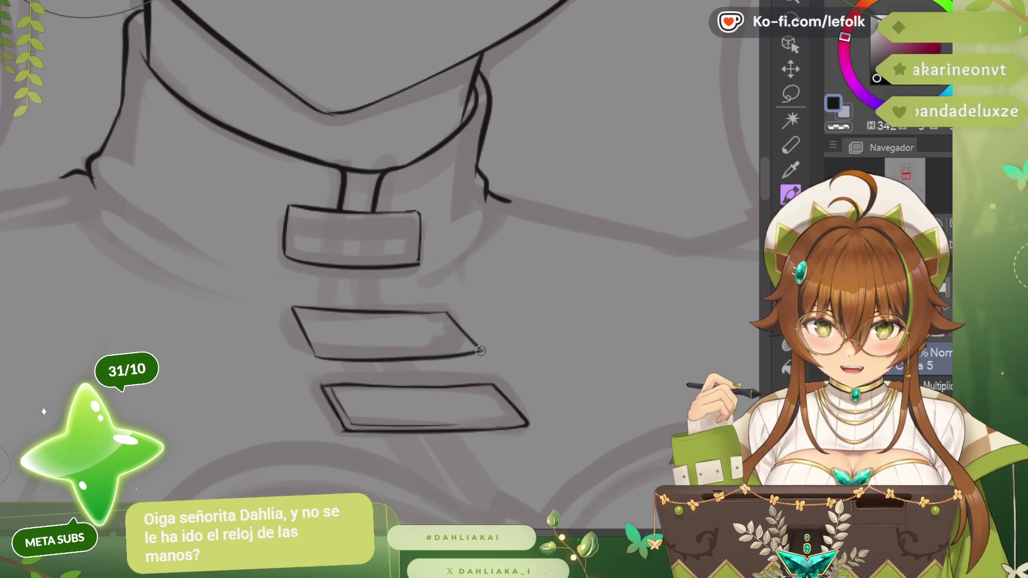
key(ctrl+z)
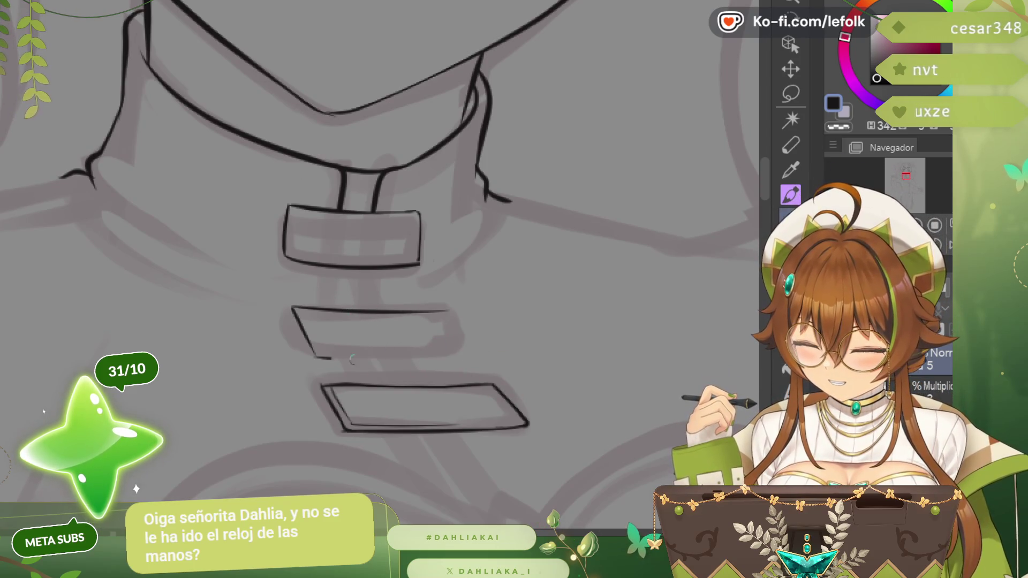
drag(352, 359, 480, 355)
drag(445, 316, 473, 353)
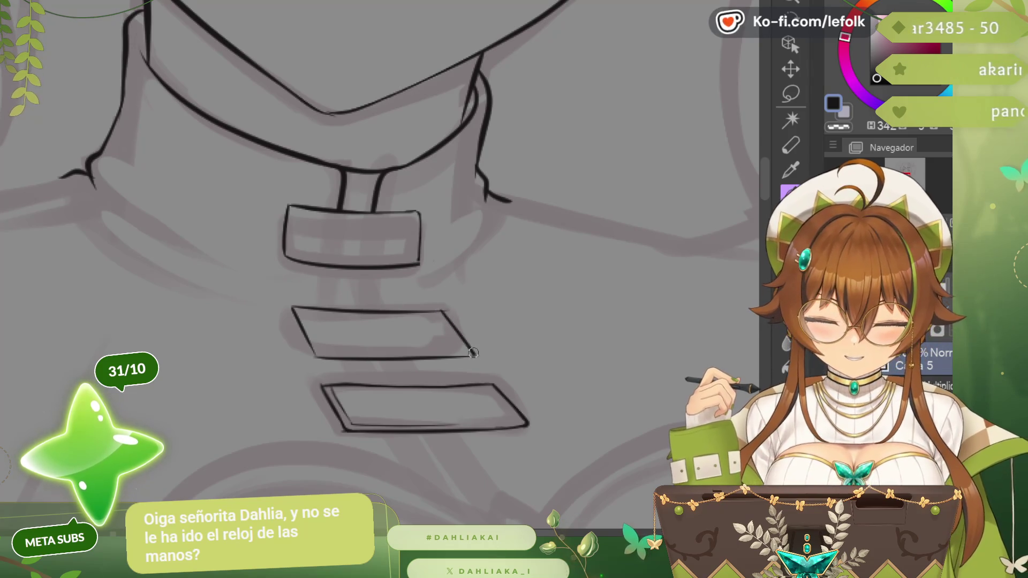
scroll(454, 255, down, 3)
scroll(453, 254, down, 2)
scroll(453, 255, down, 2)
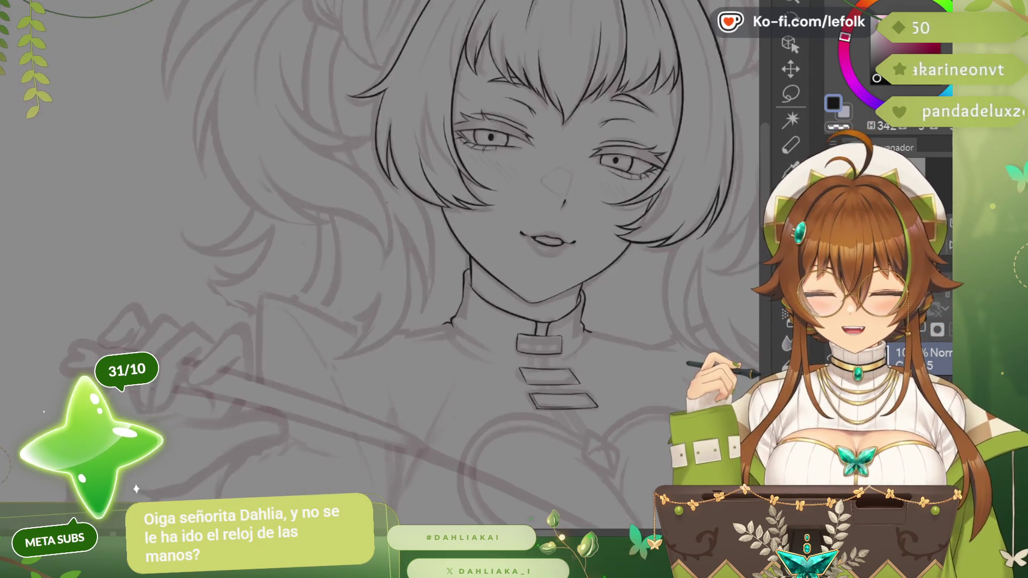
scroll(453, 254, down, 1)
scroll(453, 255, down, 1)
scroll(454, 254, down, 1)
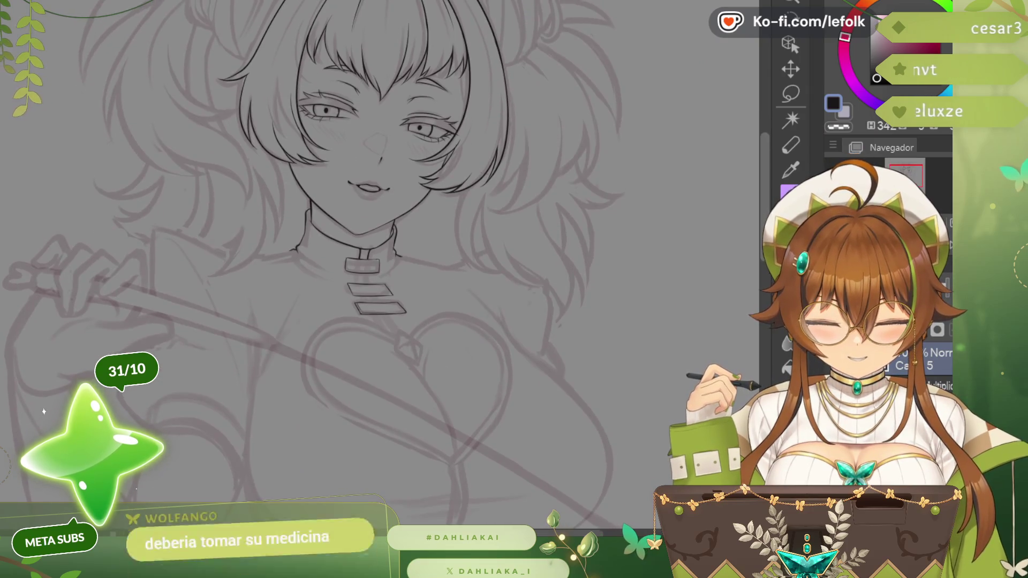
scroll(454, 255, down, 1)
- Draw thin strap lines joining the top, middle and bottom clasp tabs
drag(453, 255, 454, 225)
scroll(342, 249, up, 1)
scroll(343, 249, up, 1)
scroll(343, 249, up, 2)
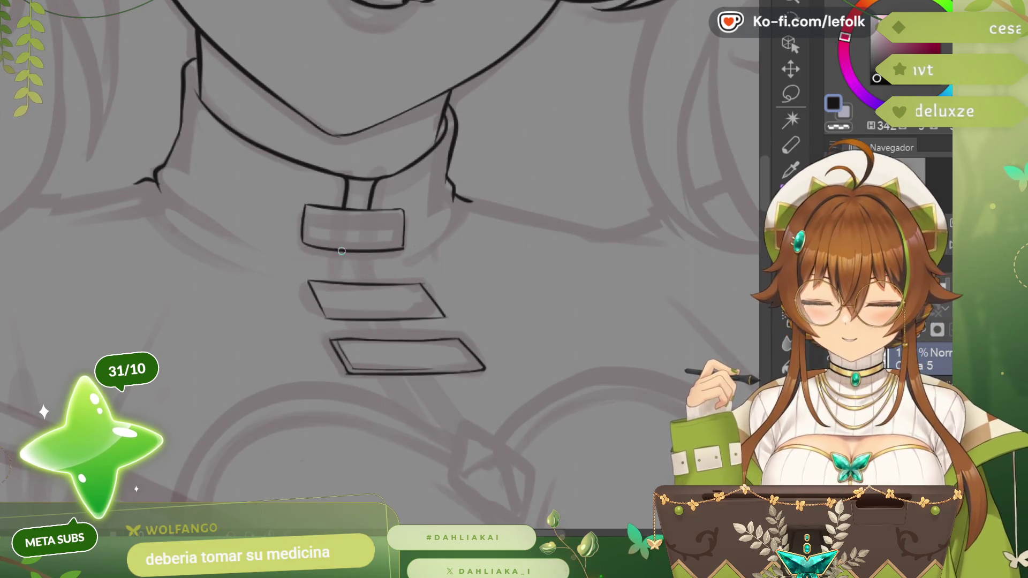
mouse_move(343, 251)
mouse_down()
mouse_move(346, 282)
mouse_move(374, 281)
mouse_up()
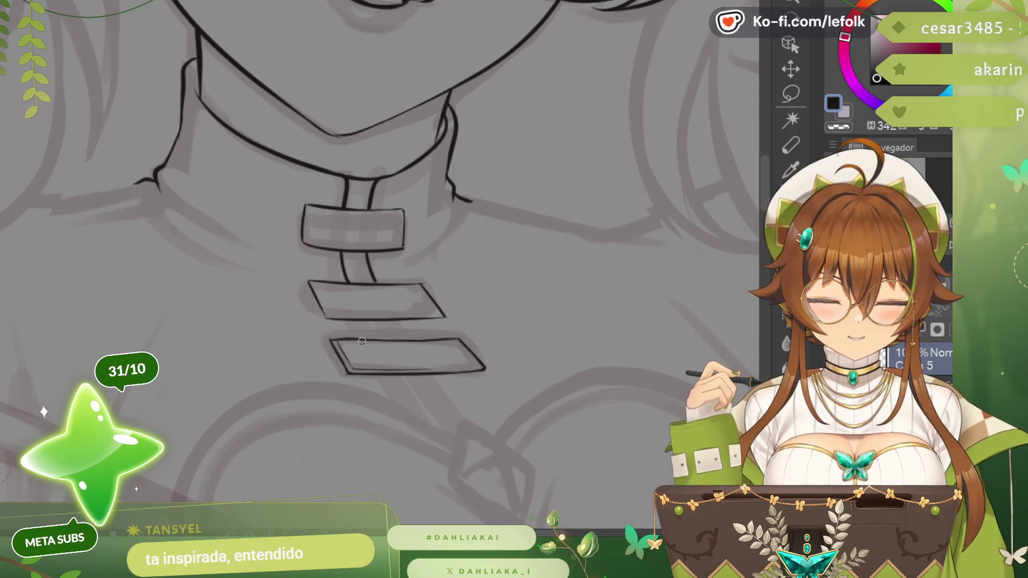
drag(361, 320, 367, 340)
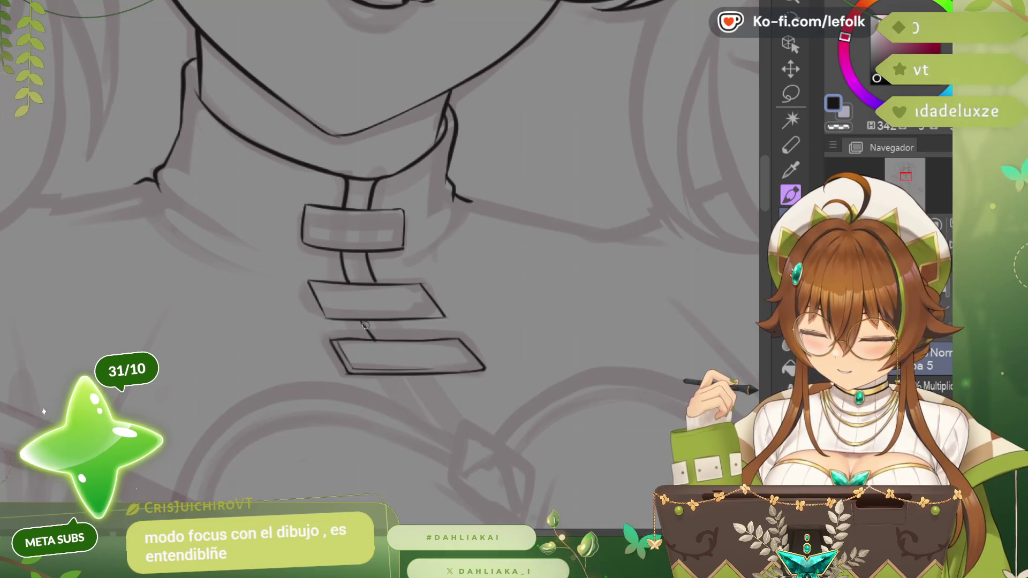
mouse_move(362, 323)
mouse_down()
mouse_move(373, 341)
mouse_move(404, 339)
mouse_up()
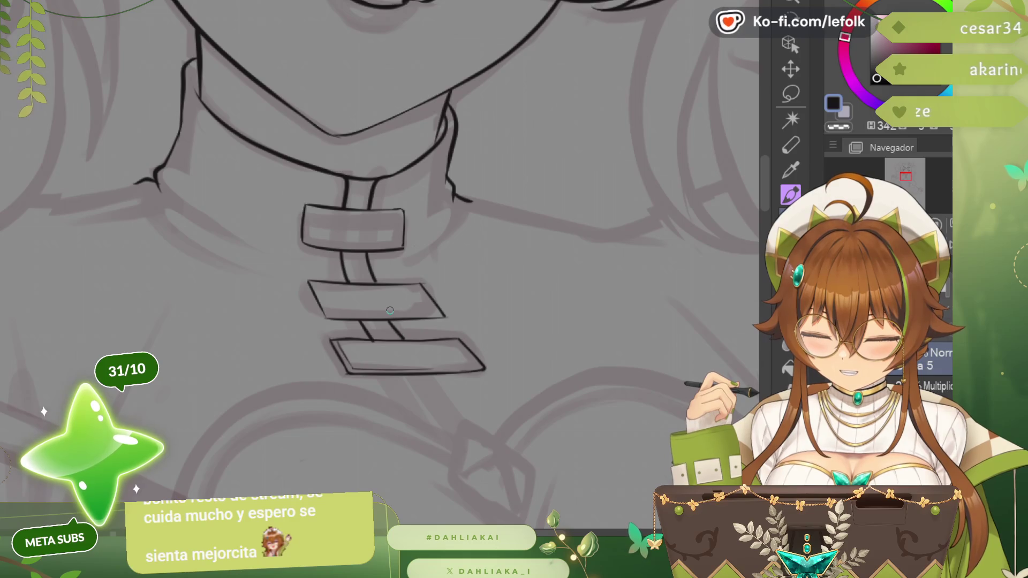
scroll(390, 310, down, 2)
scroll(367, 260, up, 2)
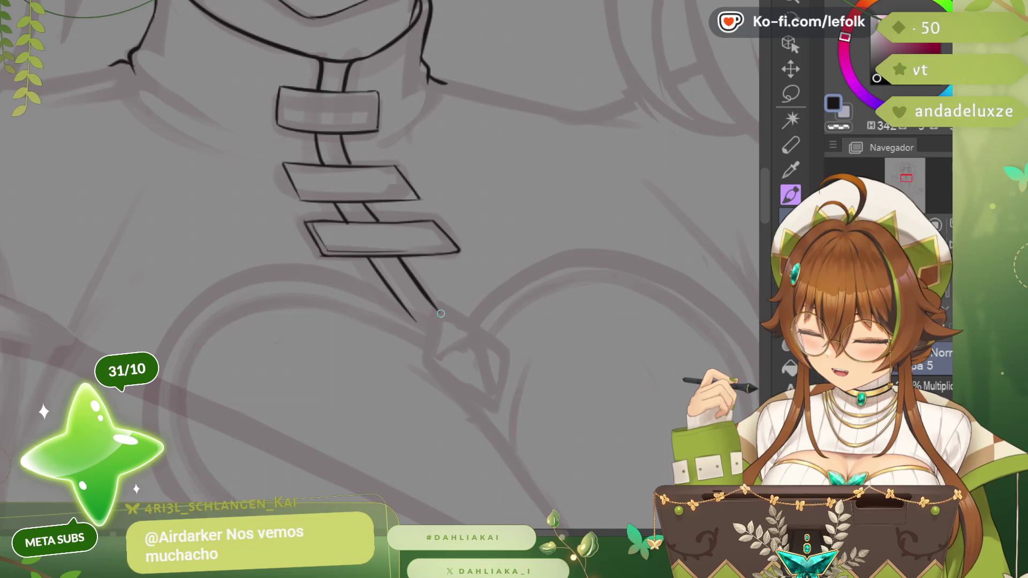
scroll(459, 230, down, 2)
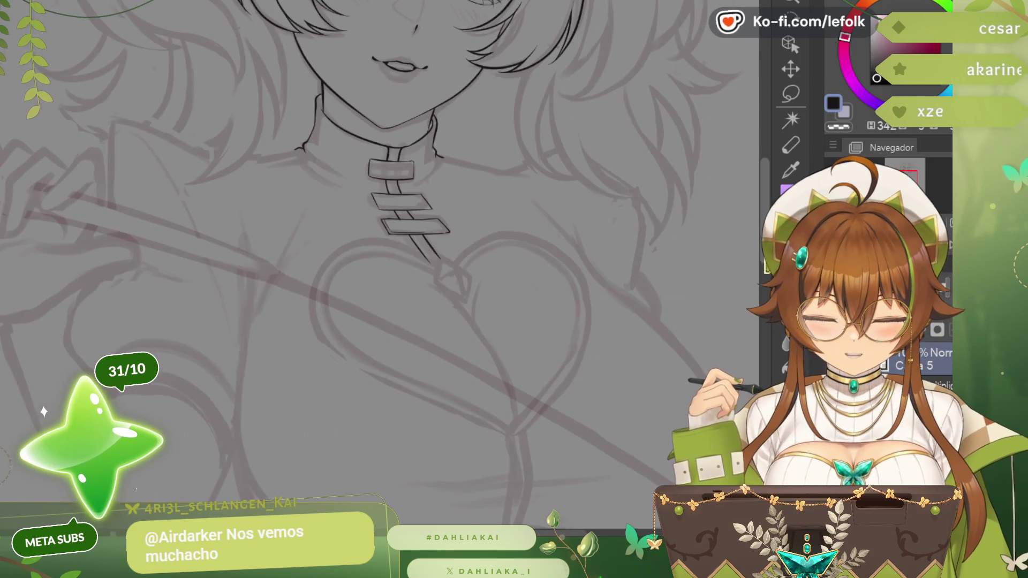
scroll(466, 266, up, 2)
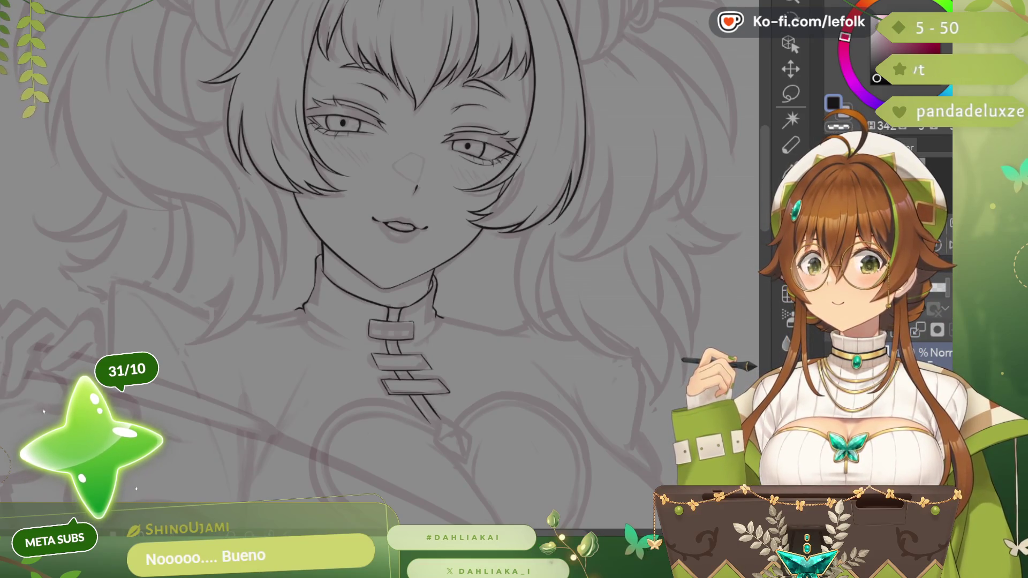
scroll(337, 272, up, 2)
scroll(337, 271, up, 2)
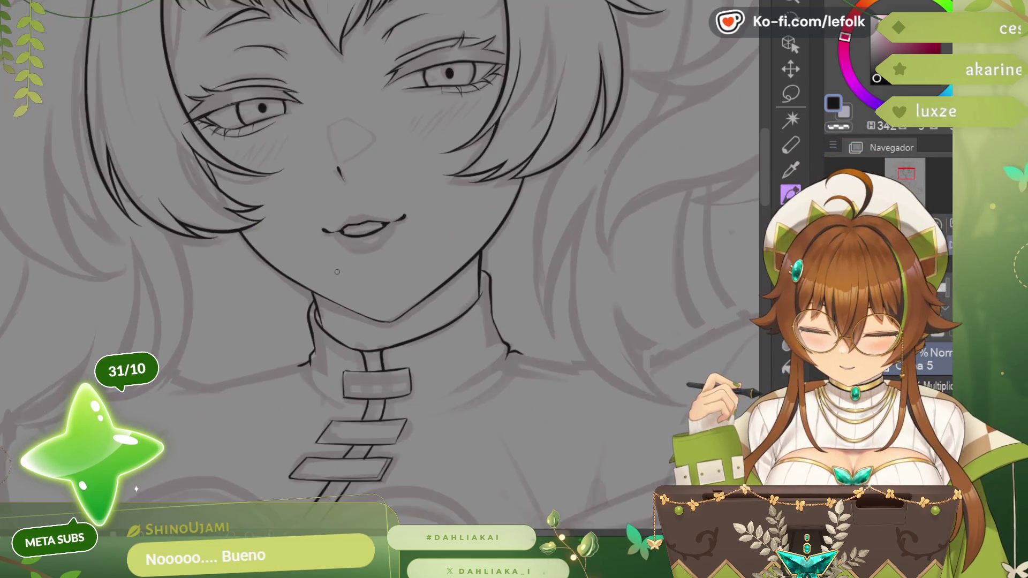
scroll(336, 272, up, 2)
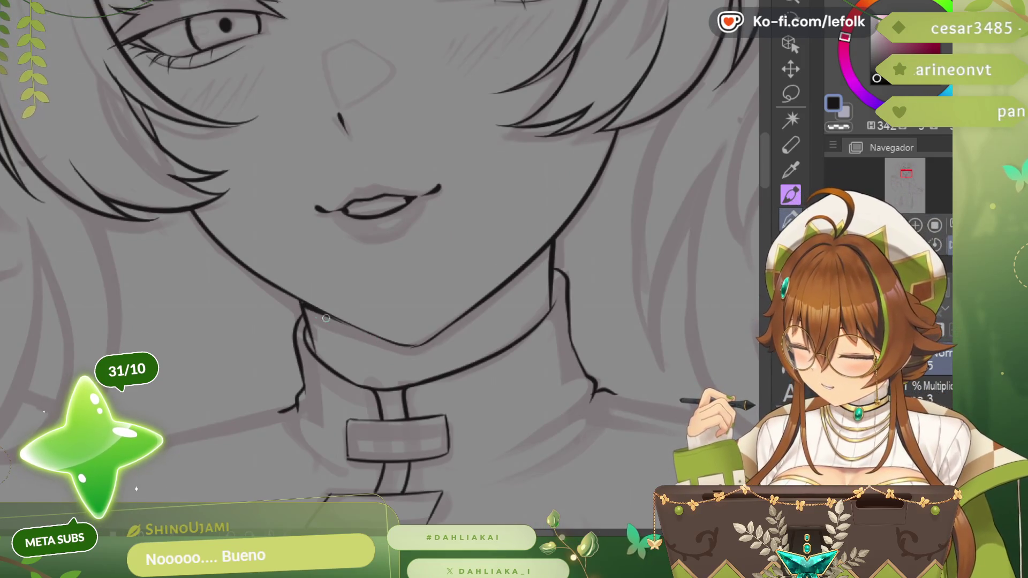
scroll(308, 274, down, 3)
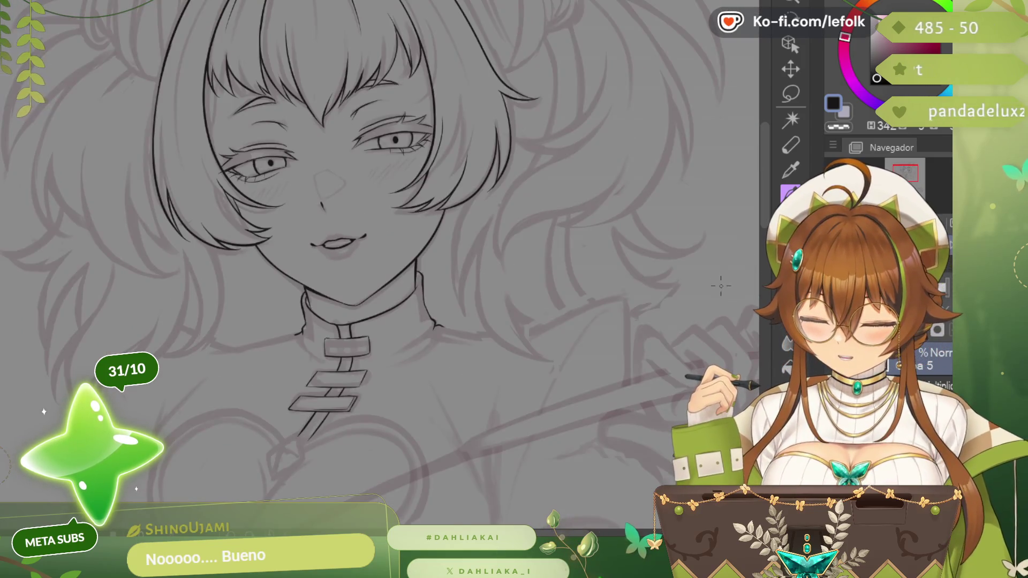
scroll(256, 225, up, 1)
scroll(257, 225, up, 1)
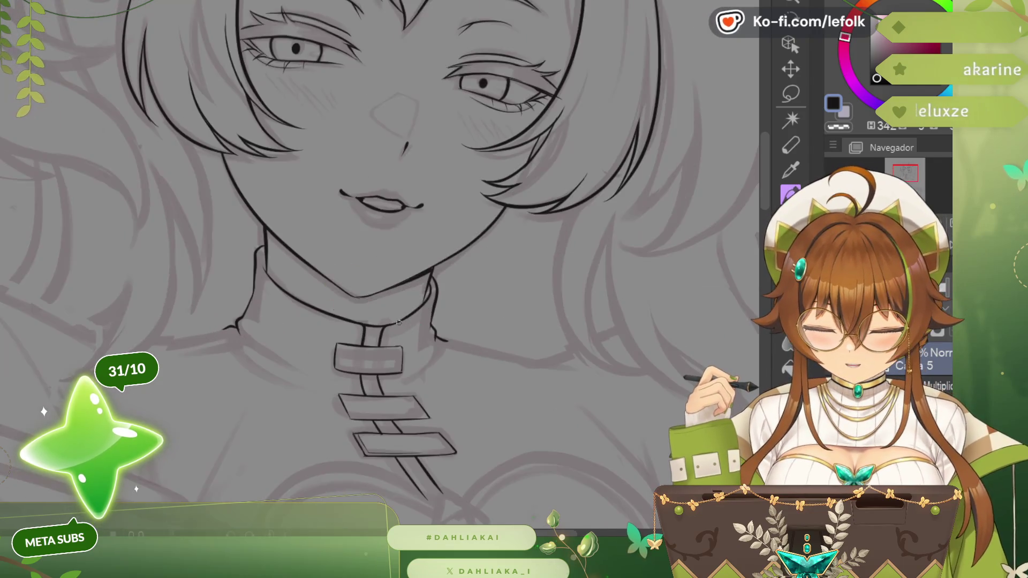
scroll(257, 224, up, 1)
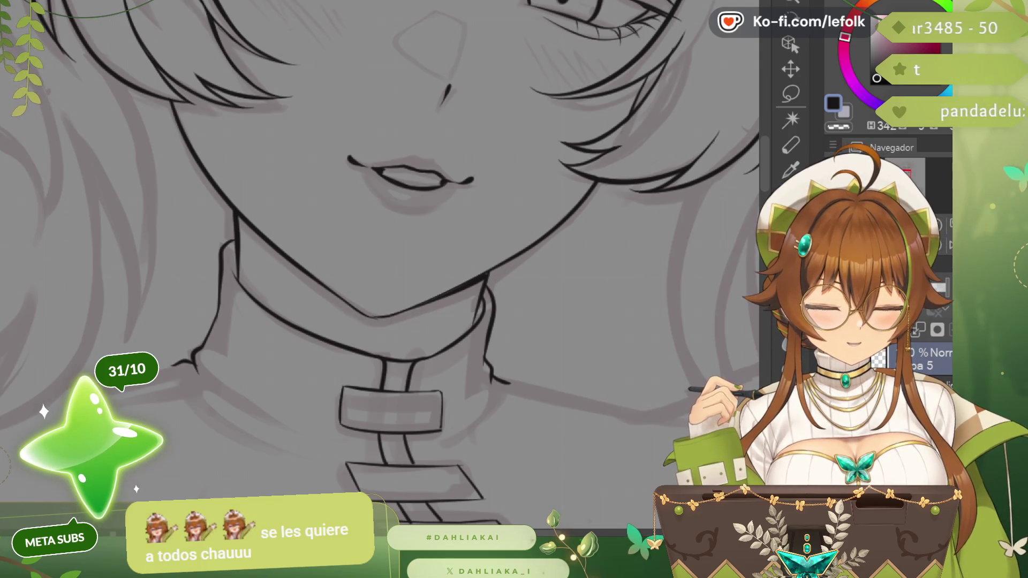
scroll(512, 249, down, 1)
scroll(511, 249, down, 1)
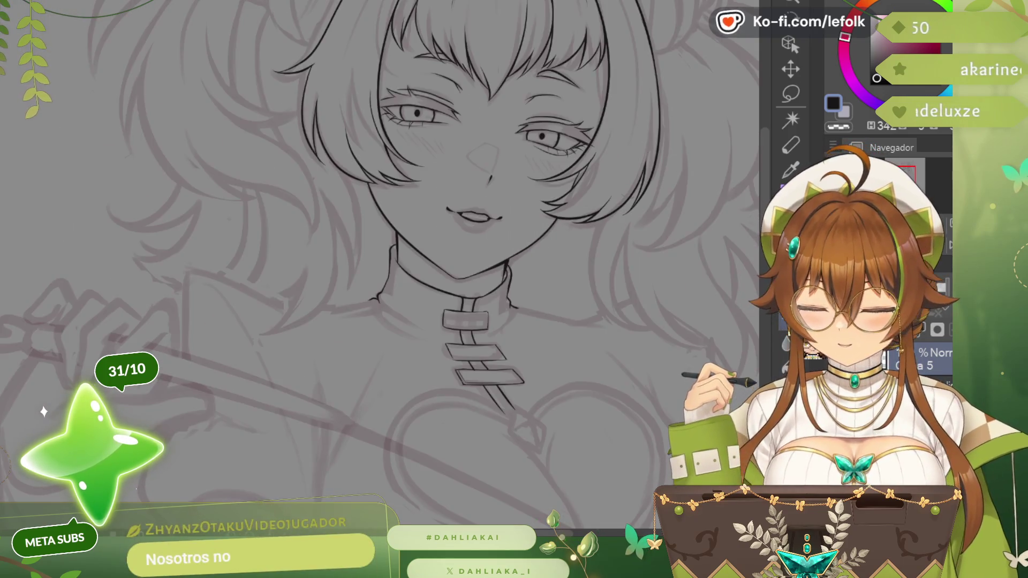
scroll(321, 261, down, 1)
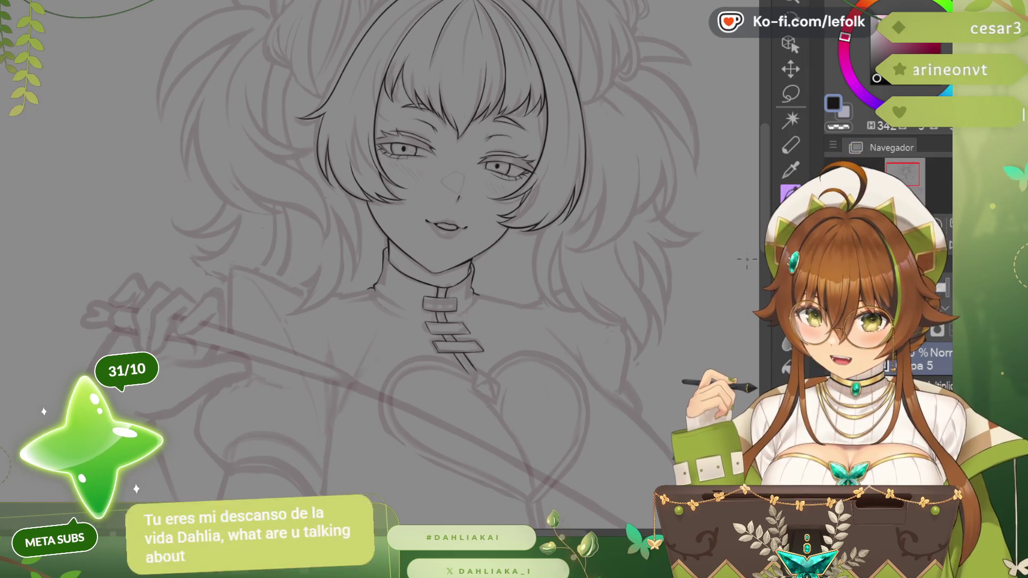
scroll(378, 265, up, 1)
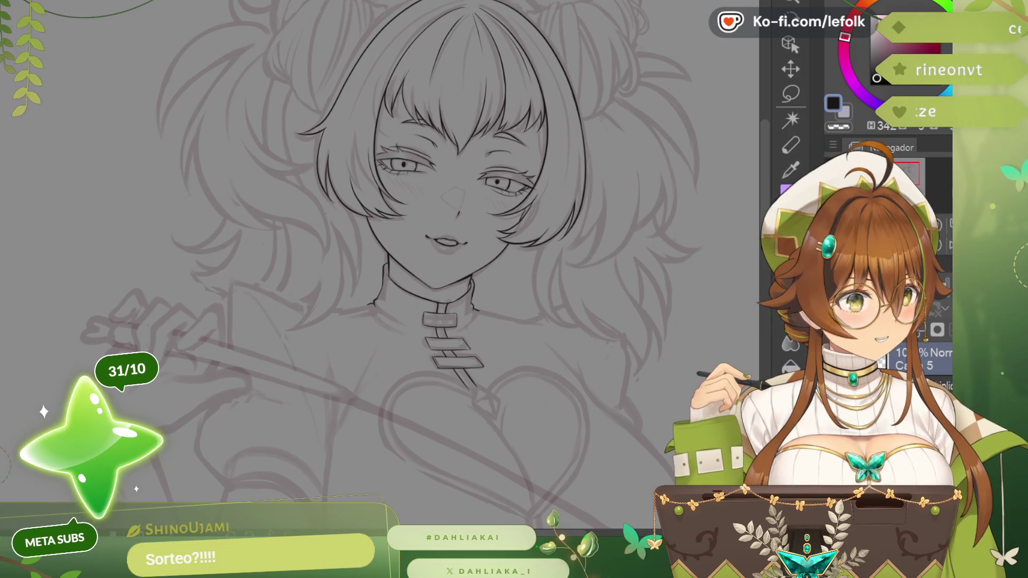
scroll(426, 265, up, 3)
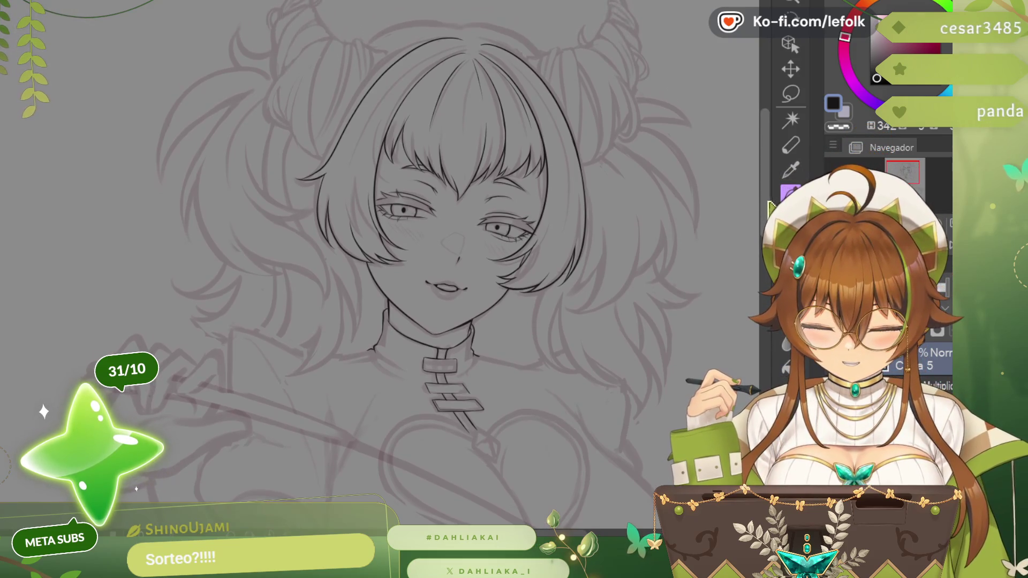
scroll(749, 193, up, 1)
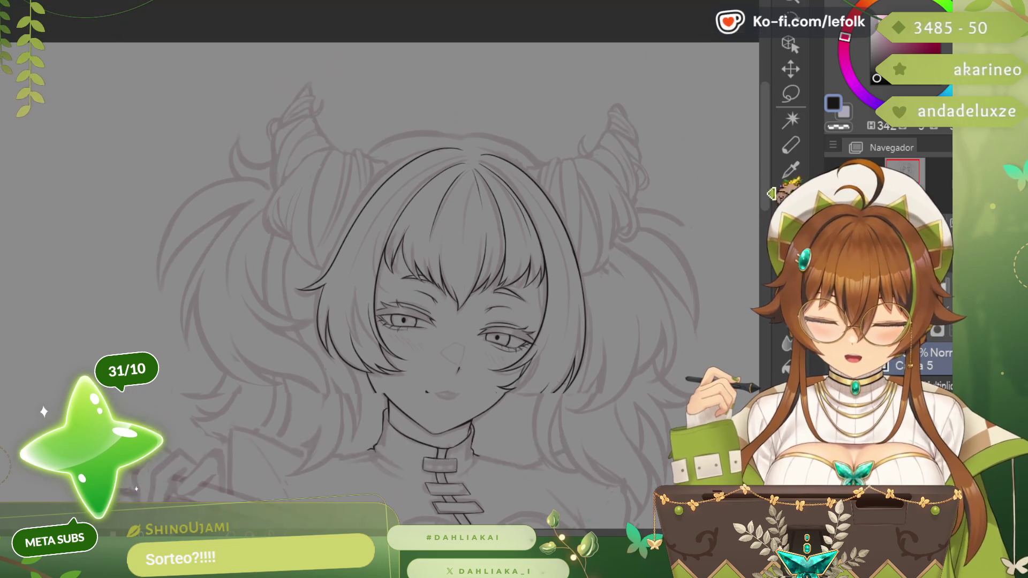
scroll(483, 217, up, 1)
scroll(362, 233, up, 1)
scroll(308, 239, up, 1)
mouse_move(308, 239)
mouse_down()
mouse_move(575, 129)
mouse_move(301, 241)
mouse_up()
- Remove the heavy upper hair stroke and try a new hair outline stroke, then discard it
key(ctrl+z)
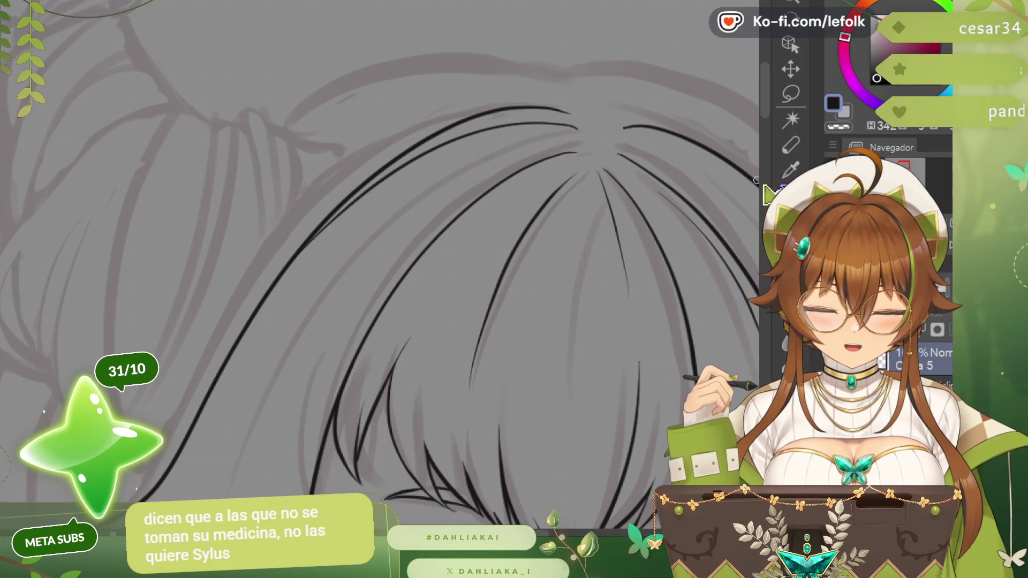
key(ctrl+z)
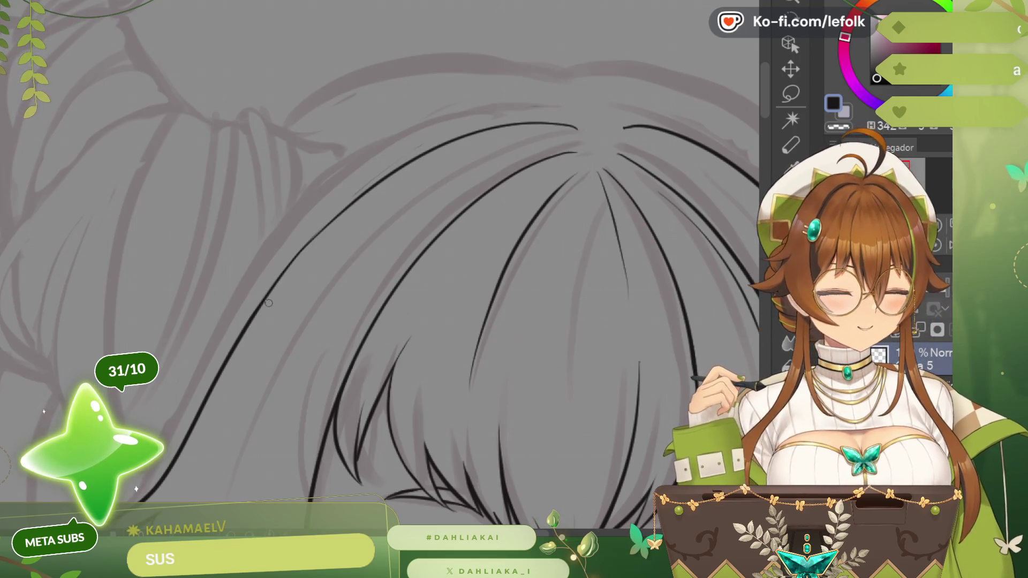
mouse_move(257, 318)
mouse_down()
mouse_move(574, 125)
mouse_move(214, 395)
mouse_up()
key(ctrl+z)
scroll(227, 386, down, 3)
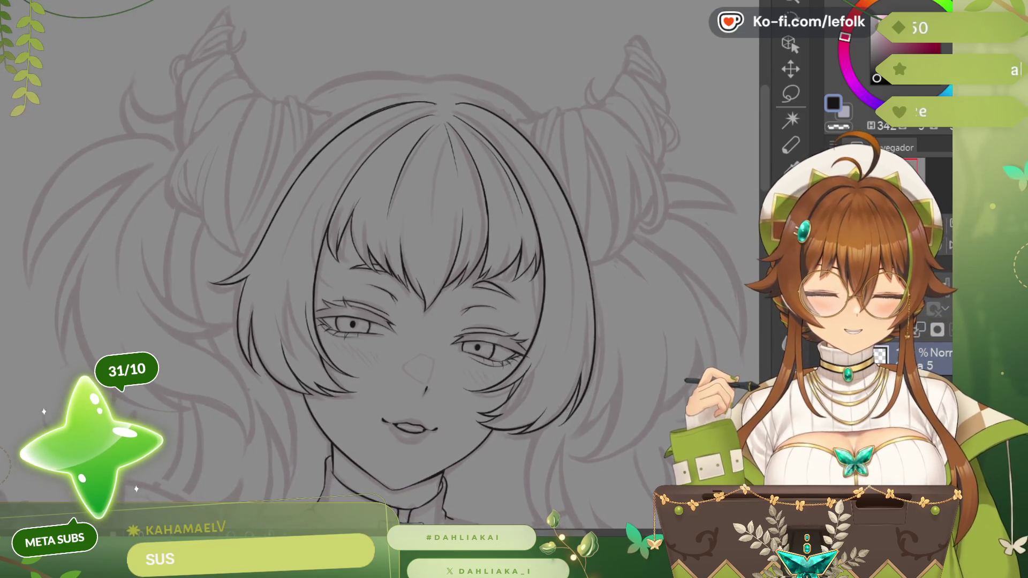
- Redraw the long top-left bang strand as a thinner line, retrying once
drag(611, 241, 739, 241)
scroll(542, 195, up, 2)
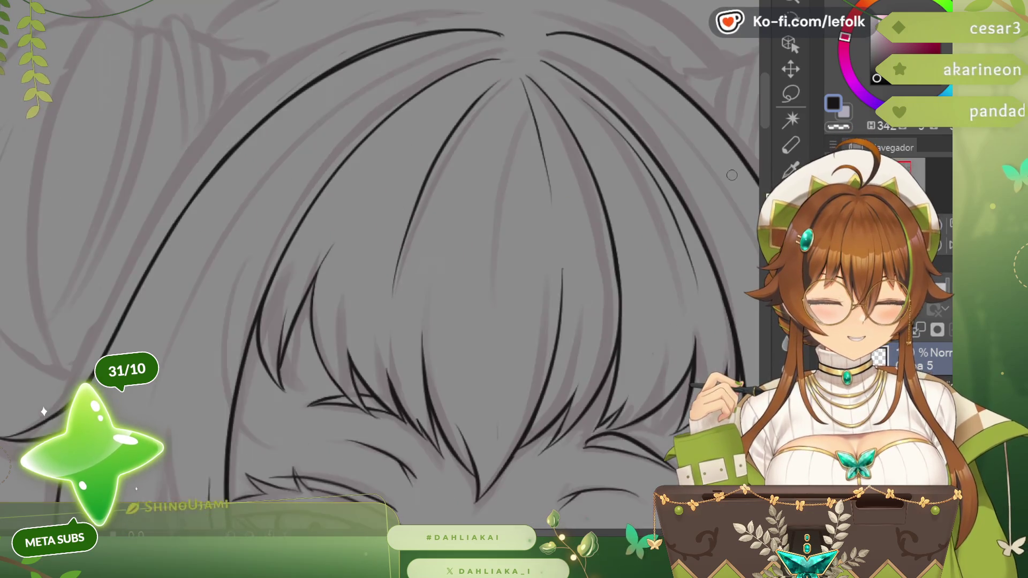
scroll(377, 114, up, 2)
key(ctrl+z)
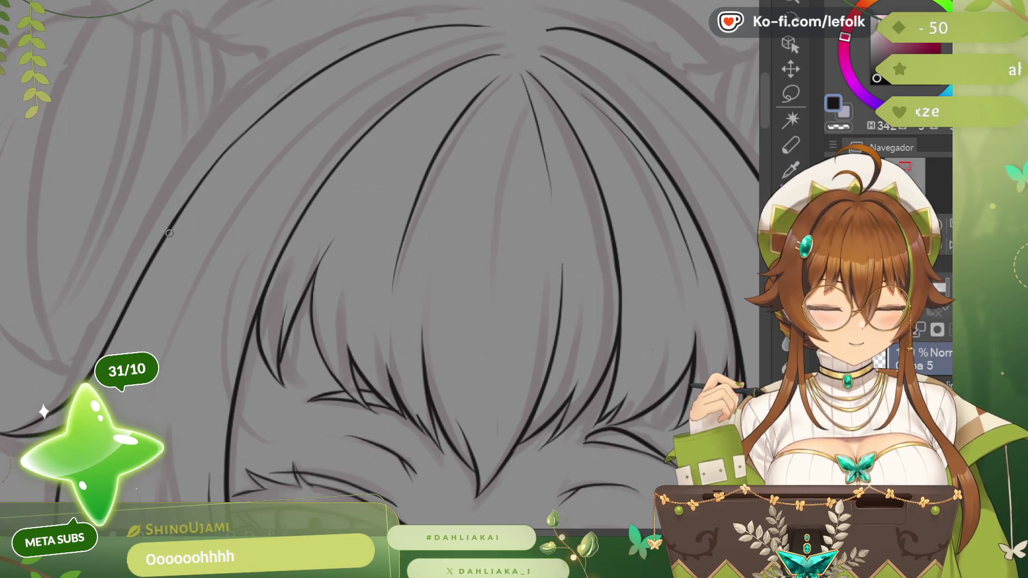
drag(169, 233, 354, 61)
key(ctrl+z)
drag(173, 226, 362, 57)
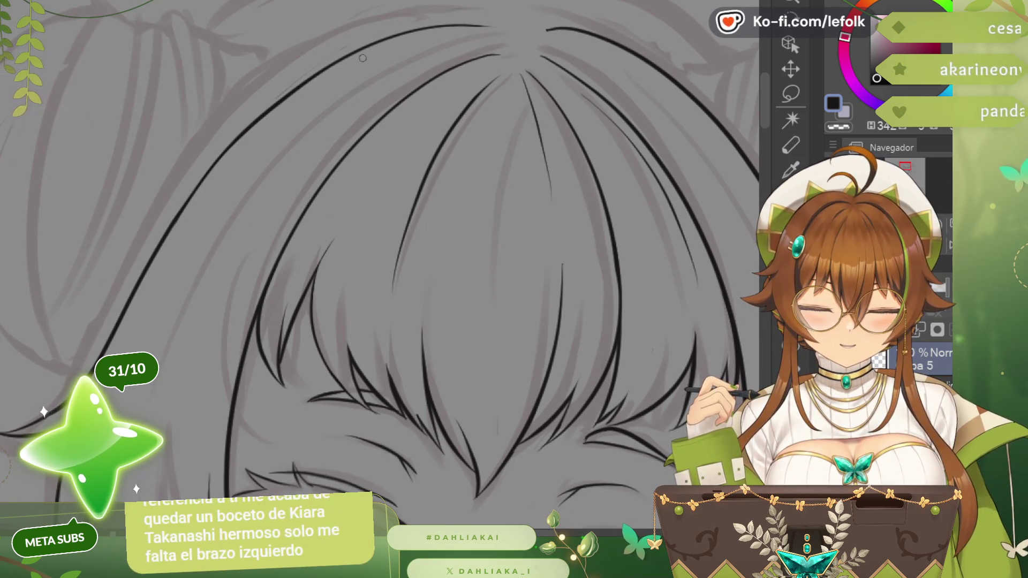
scroll(365, 50, down, 1)
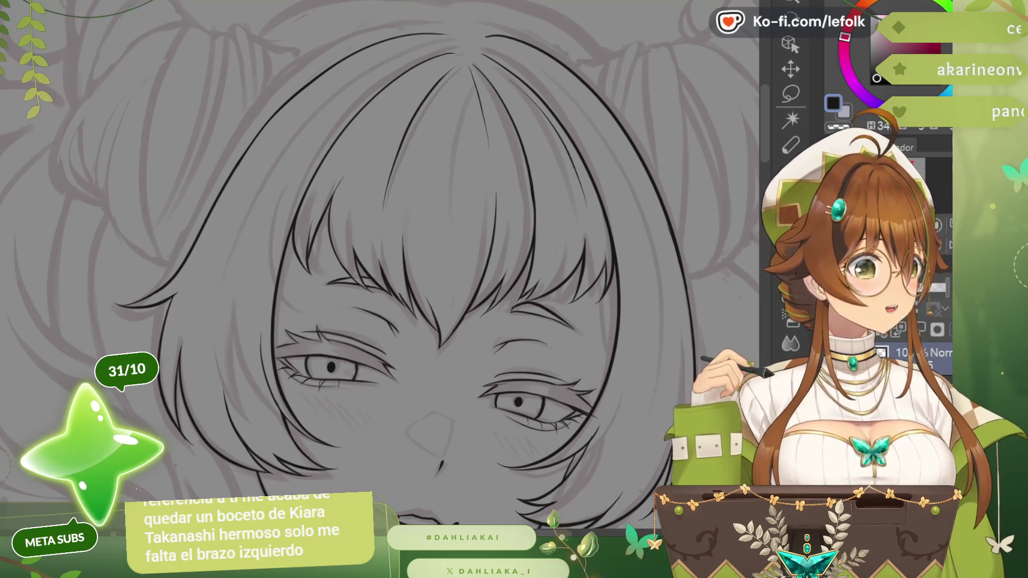
scroll(378, 265, up, 3)
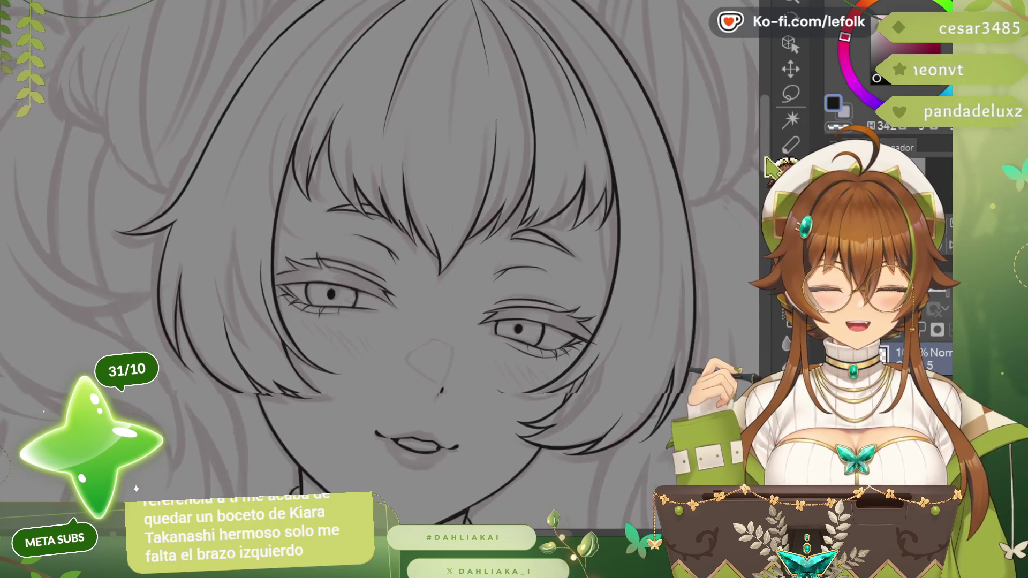
scroll(250, 229, up, 2)
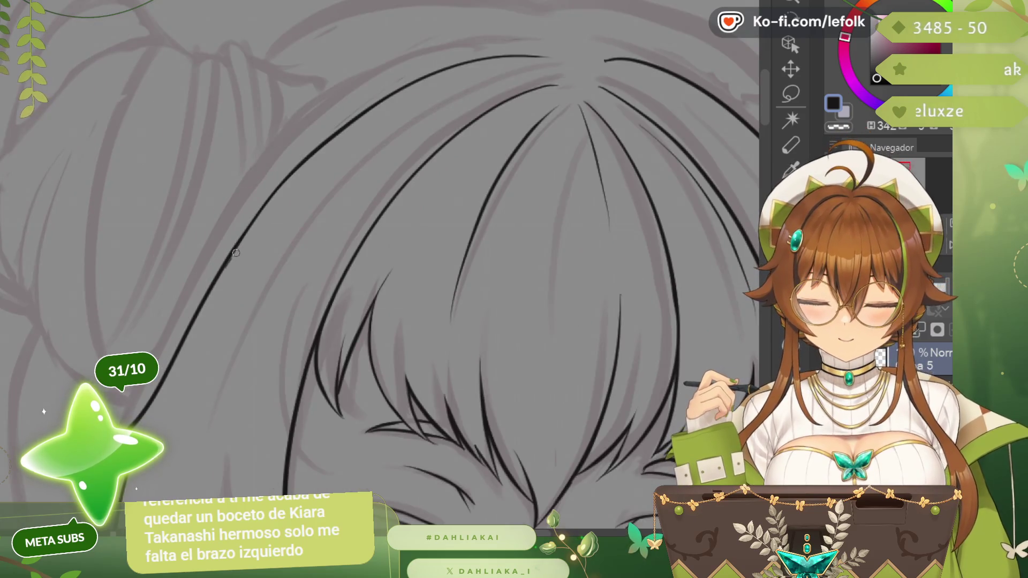
scroll(395, 96, down, 2)
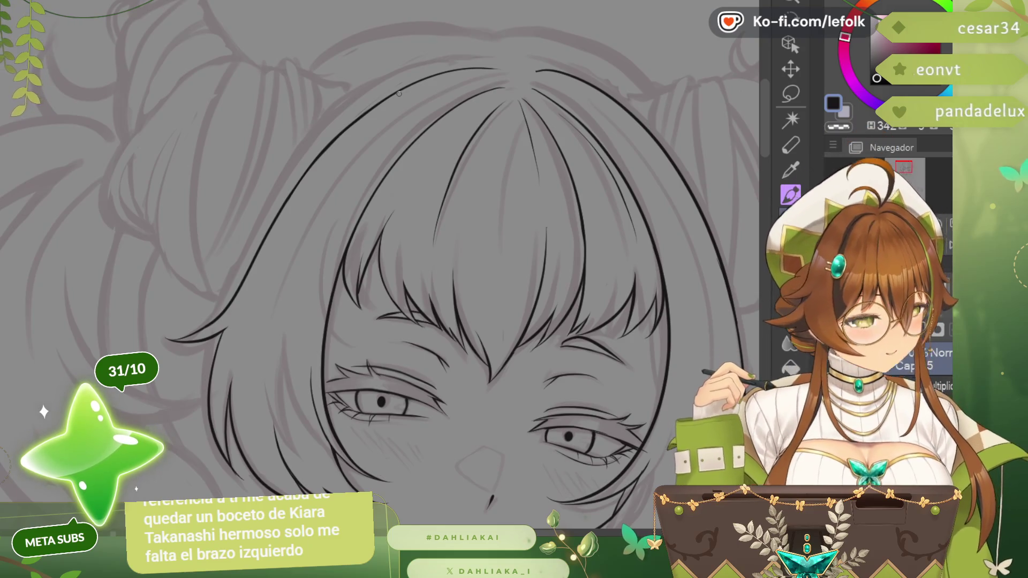
scroll(399, 94, down, 2)
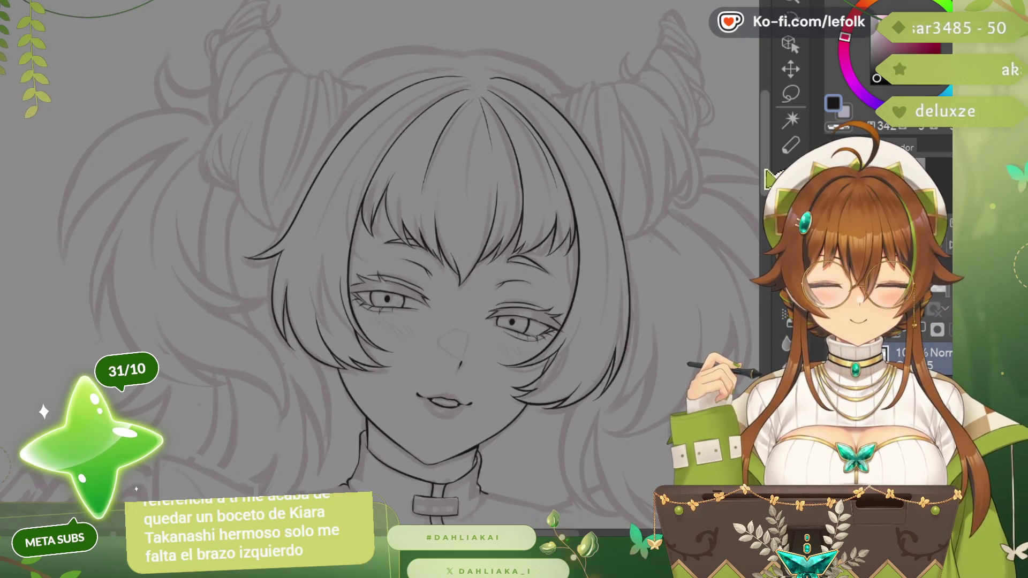
scroll(400, 93, down, 2)
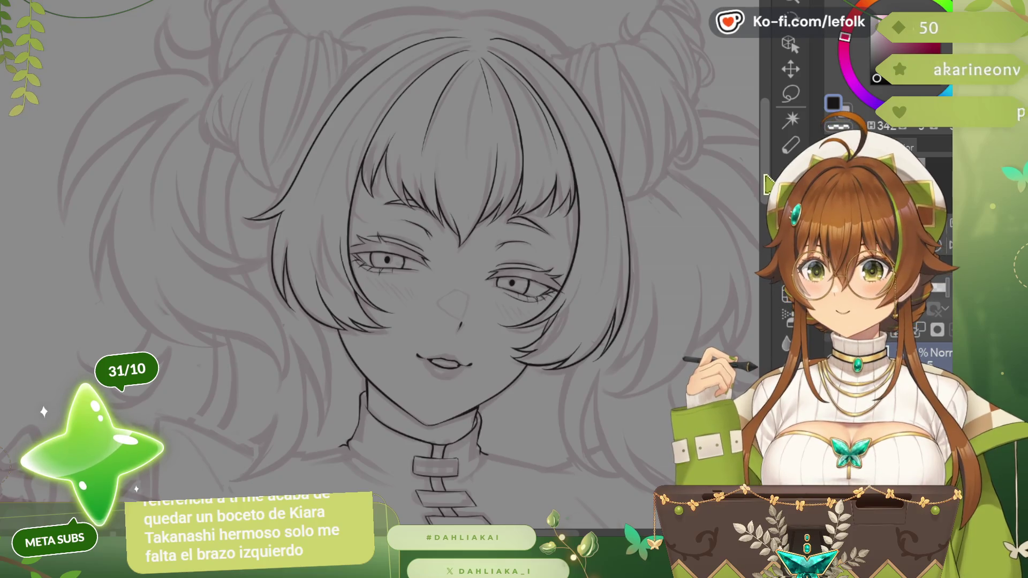
scroll(452, 122, up, 1)
scroll(452, 122, up, 1)
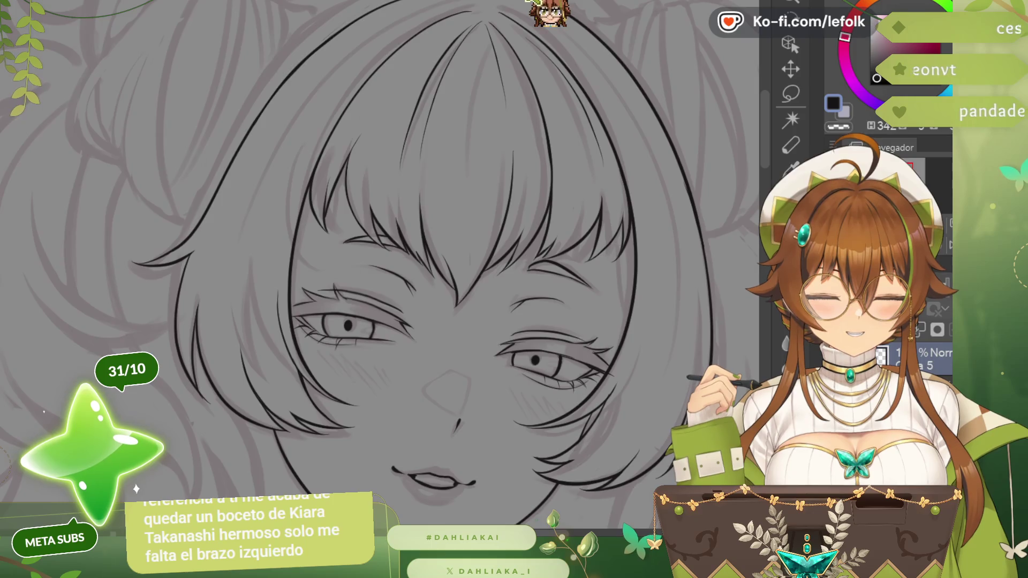
scroll(387, 265, down, 2)
scroll(386, 265, down, 2)
scroll(386, 266, down, 1)
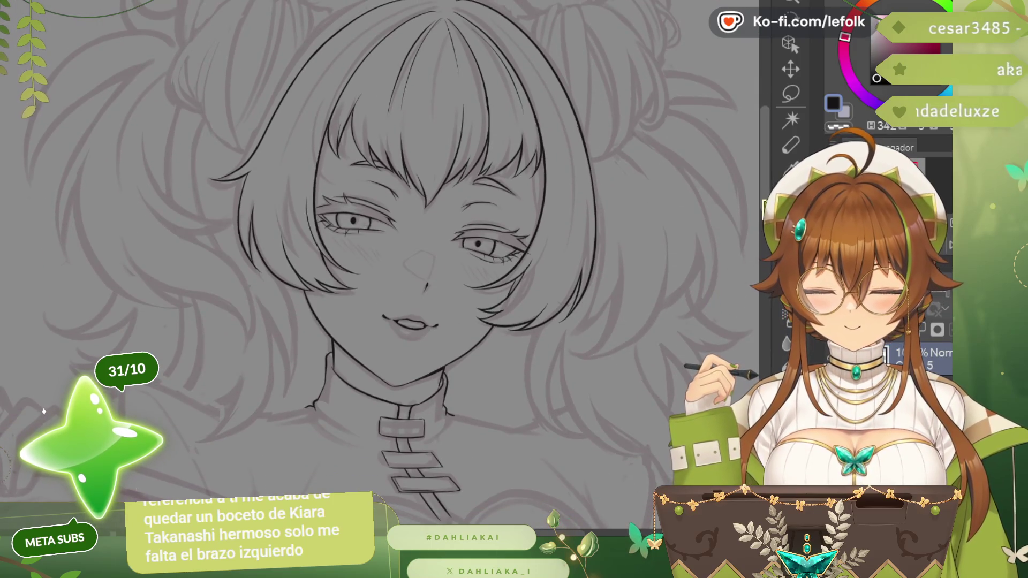
scroll(386, 265, down, 1)
scroll(386, 265, down, 1)
scroll(385, 265, down, 1)
scroll(386, 265, down, 1)
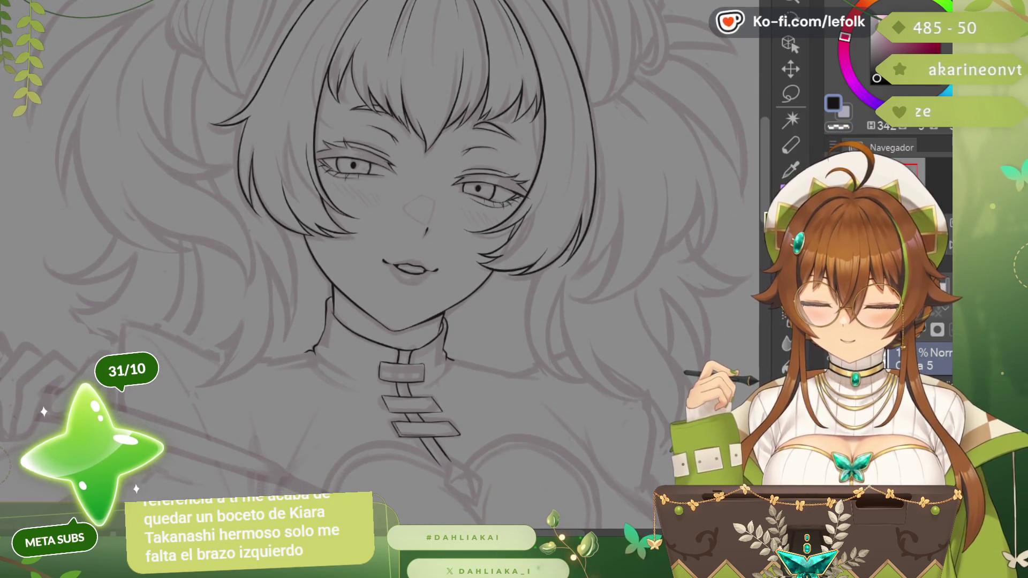
scroll(385, 266, up, 5)
scroll(386, 265, up, 3)
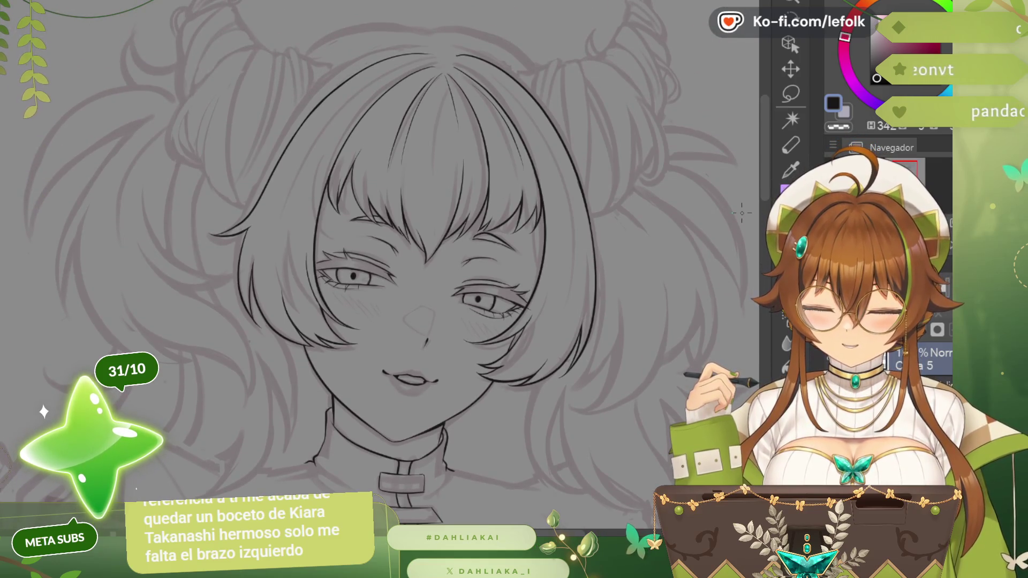
- Ink a strand line arcing along the top of the head, rotating the canvas and resetting it after
key(minus)
key(minus)
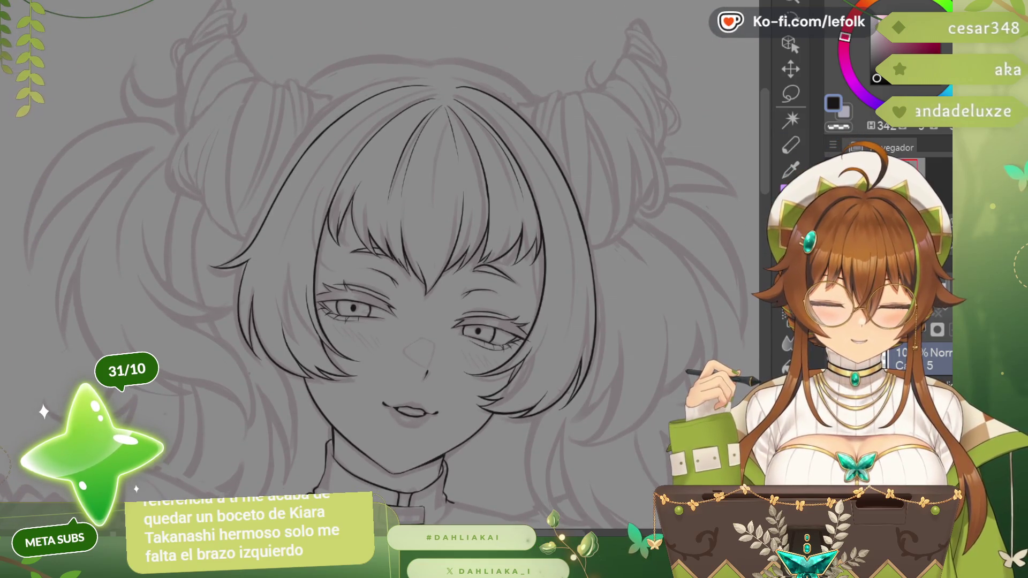
key(minus)
scroll(385, 265, up, 1)
scroll(202, 233, up, 1)
scroll(200, 233, up, 1)
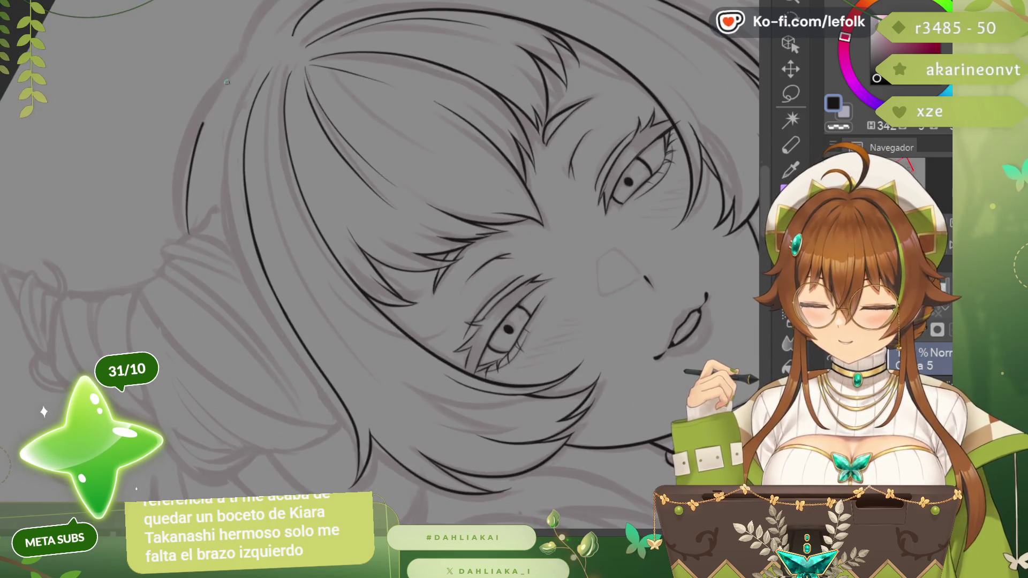
scroll(386, 265, up, 5)
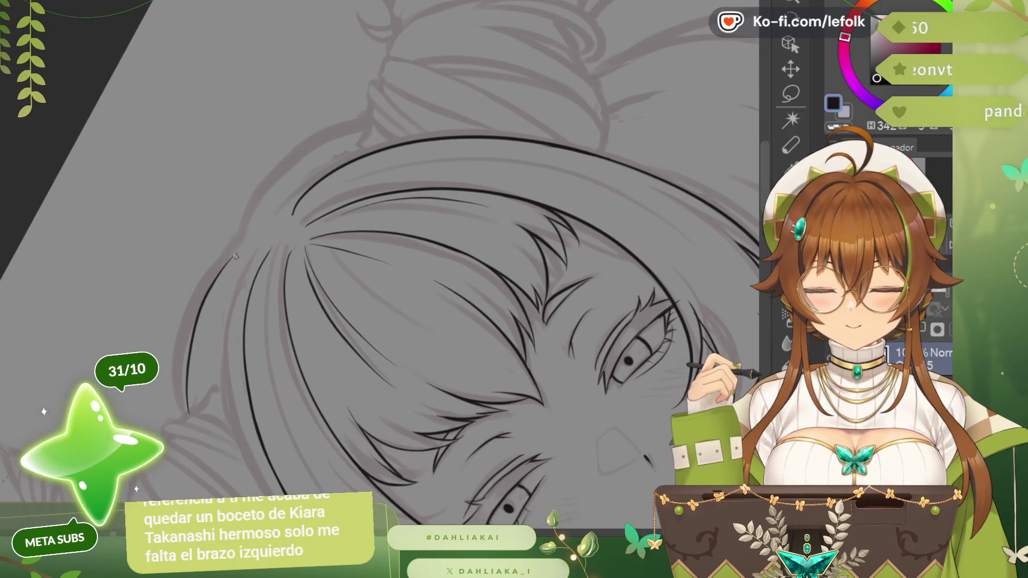
drag(244, 232, 381, 114)
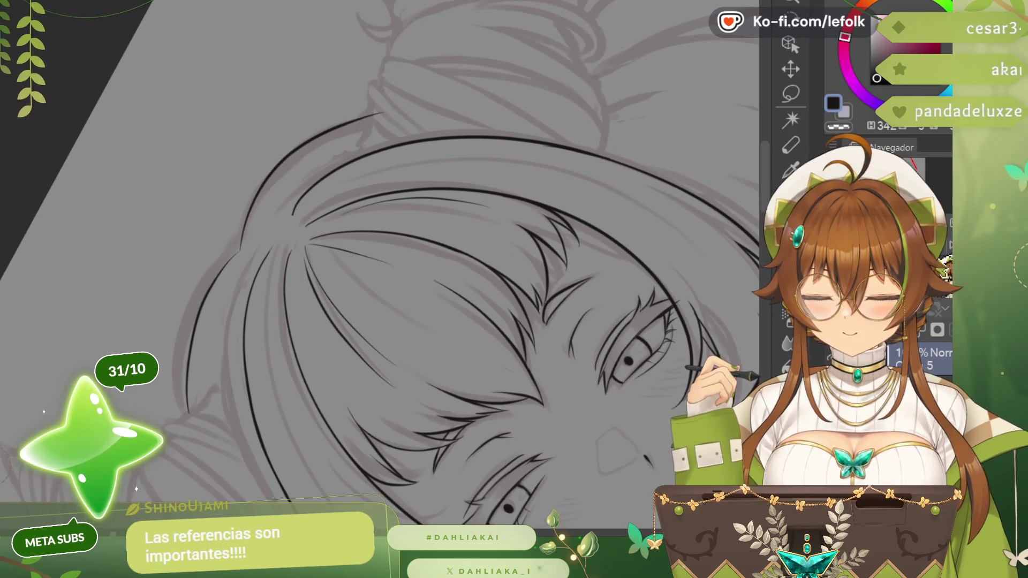
key(ctrl+shift+@)
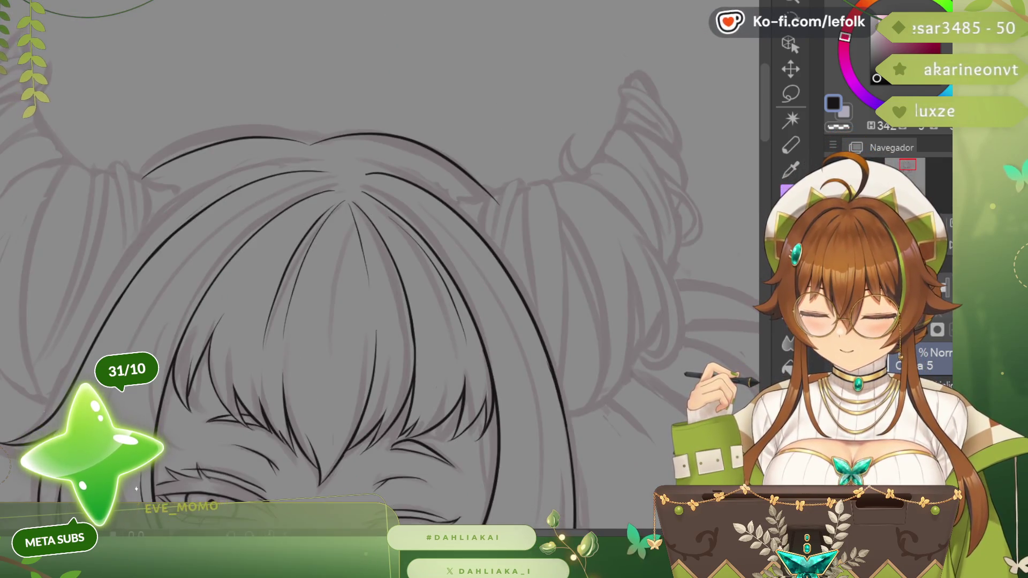
- Undo the old crown outline and redraw the top-of-head curve cleanly
key(ctrl+z)
key(ctrl+z)
mouse_move(125, 193)
mouse_down()
mouse_move(249, 141)
mouse_move(363, 143)
mouse_up()
key(ctrl+z)
drag(131, 188, 366, 134)
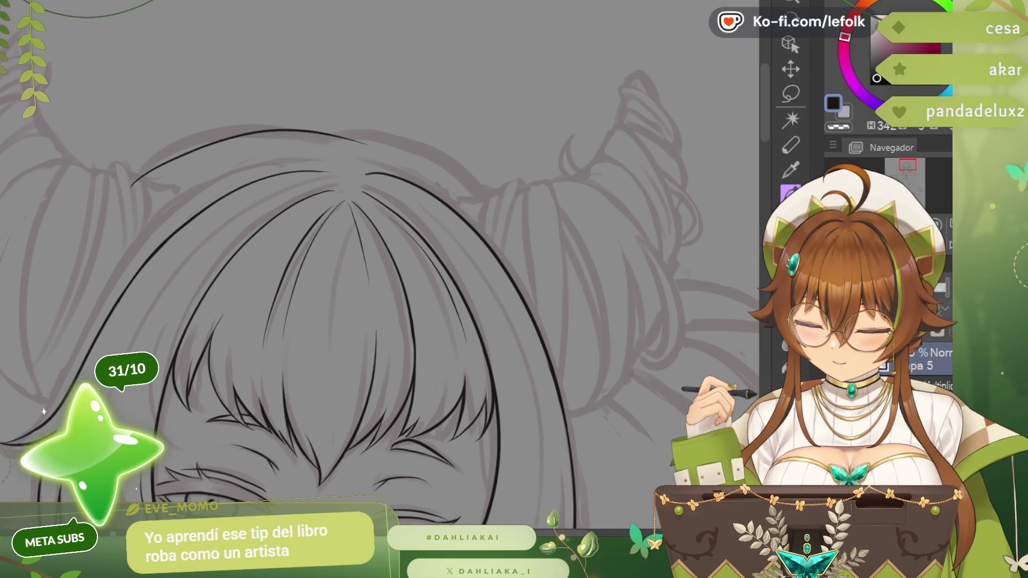
key(ctrl+z)
key(ctrl+z)
mouse_move(121, 191)
mouse_down()
mouse_move(296, 142)
mouse_move(437, 171)
mouse_up()
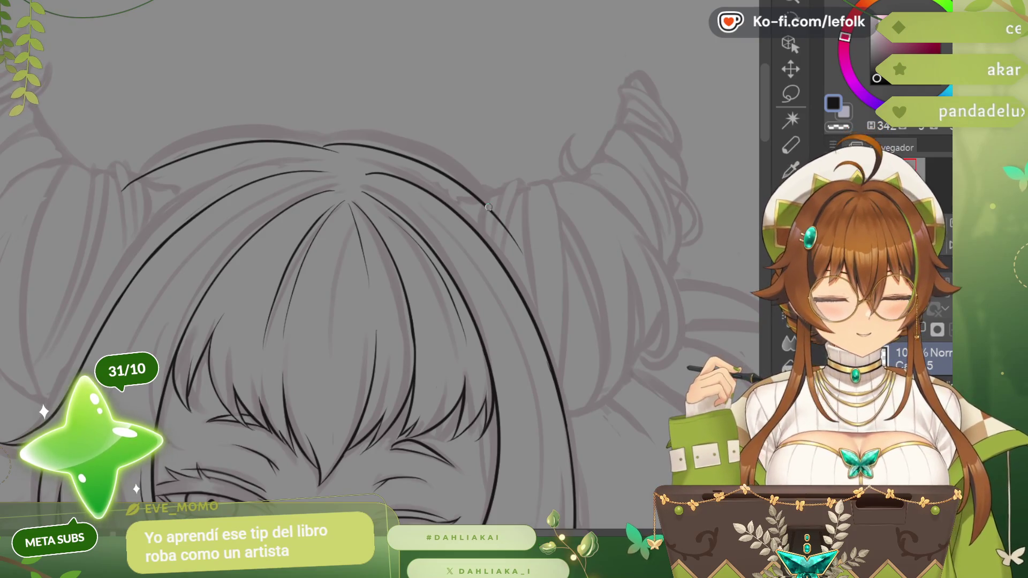
- Remove the stray right-side stroke and add small strand flicks at the hair parting
key(ctrl+z)
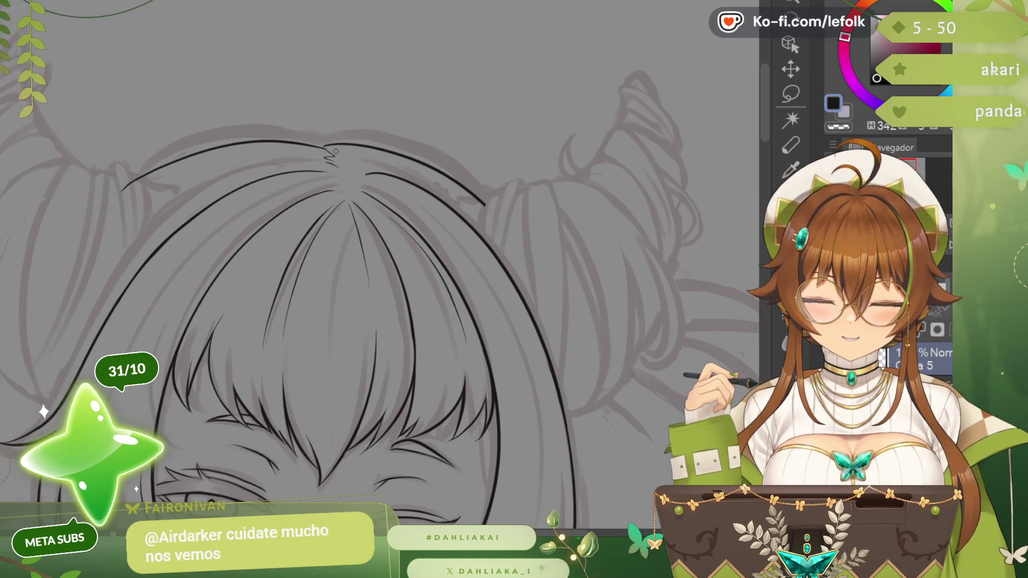
drag(325, 156, 361, 166)
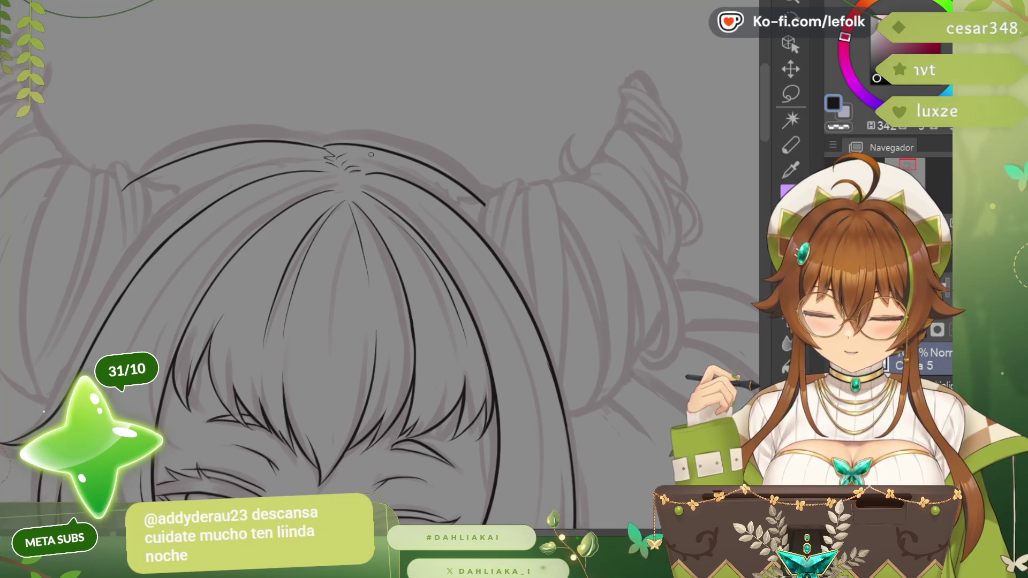
scroll(370, 153, down, 1)
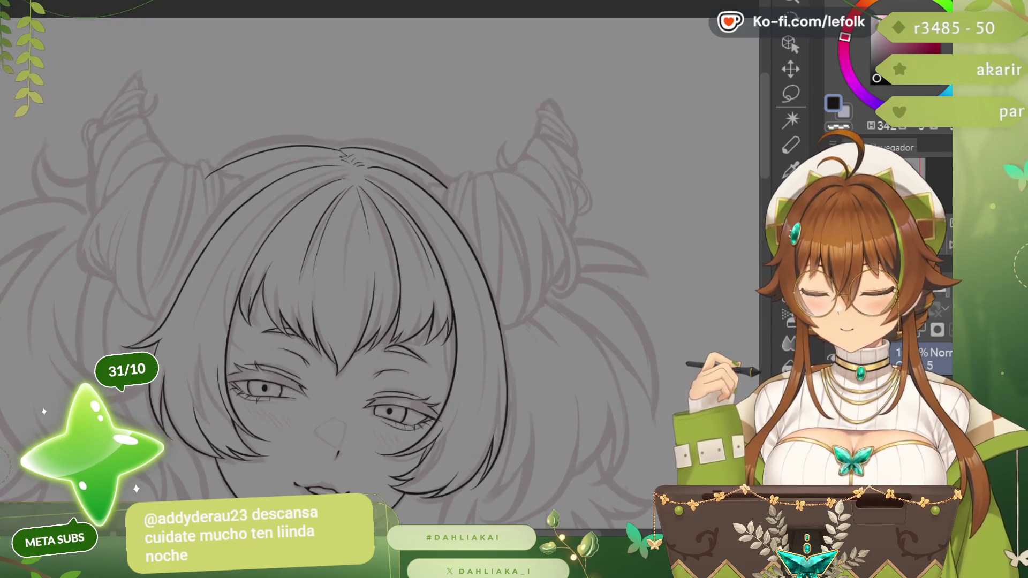
- Ink a short darker line at the hair parting, redoing it once
drag(337, 322, 437, 321)
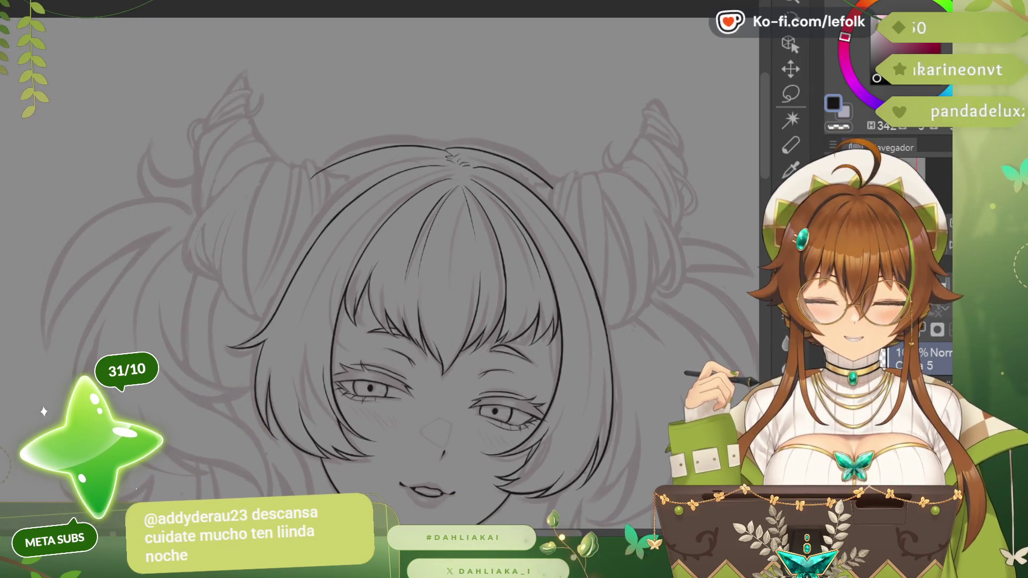
scroll(447, 110, up, 1)
scroll(447, 109, up, 1)
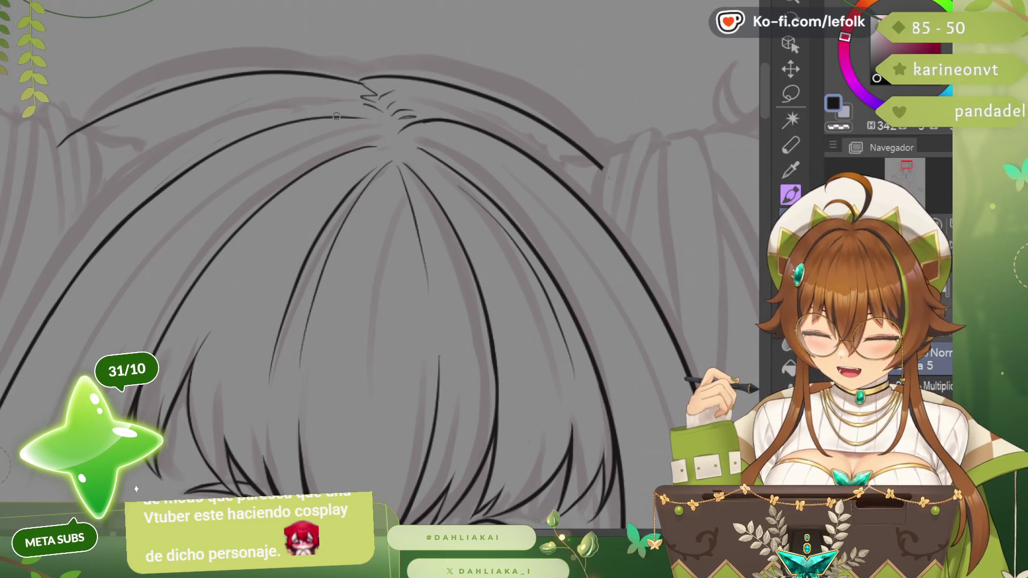
drag(312, 118, 354, 116)
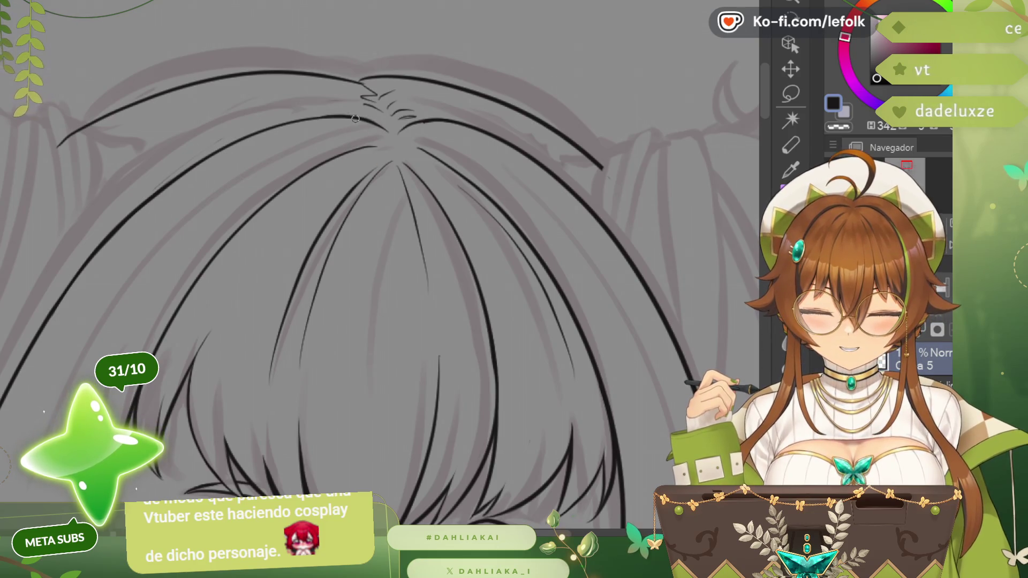
key(ctrl+z)
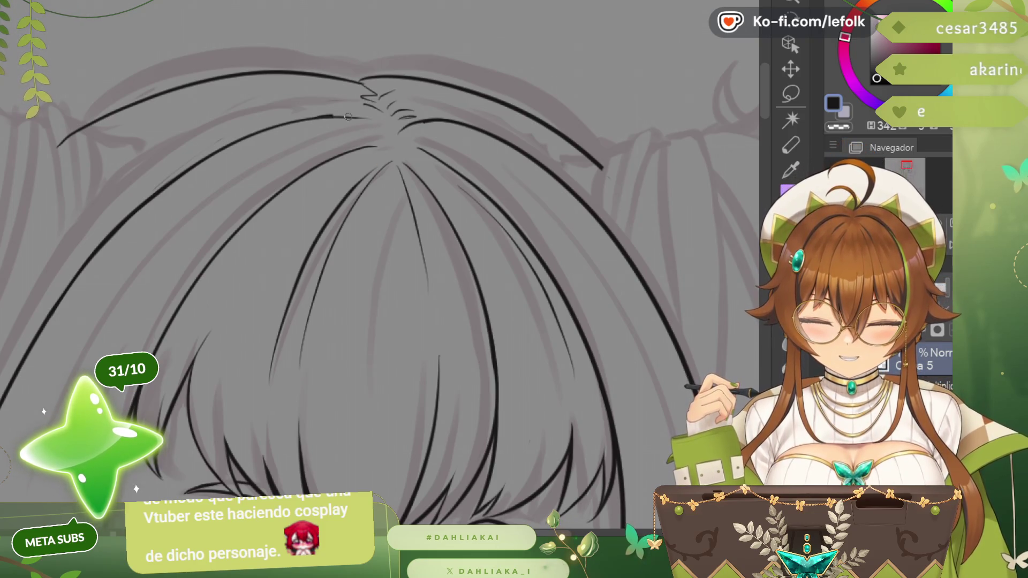
drag(348, 116, 366, 122)
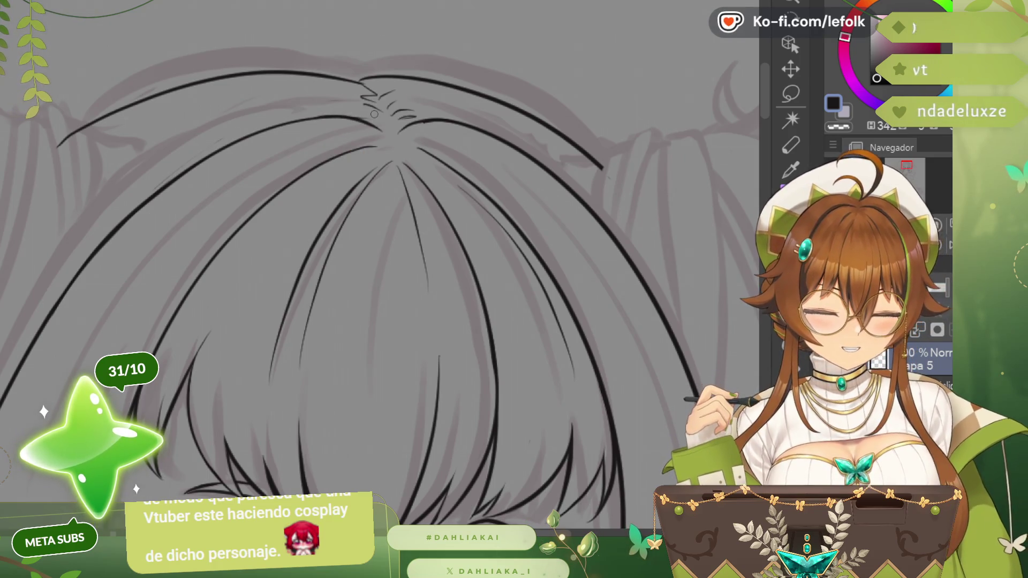
key(minus)
key(minus)
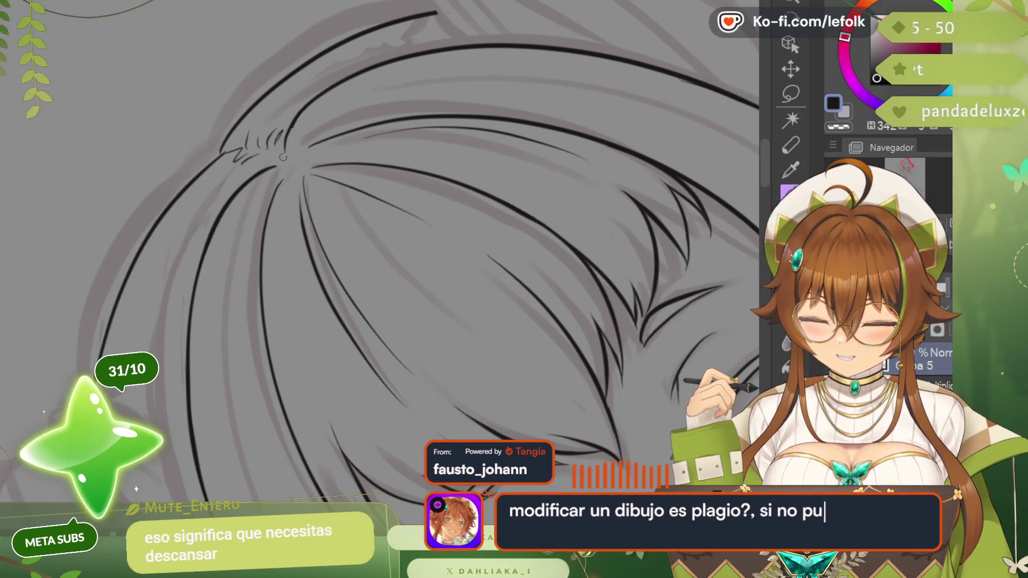
click(942, 258)
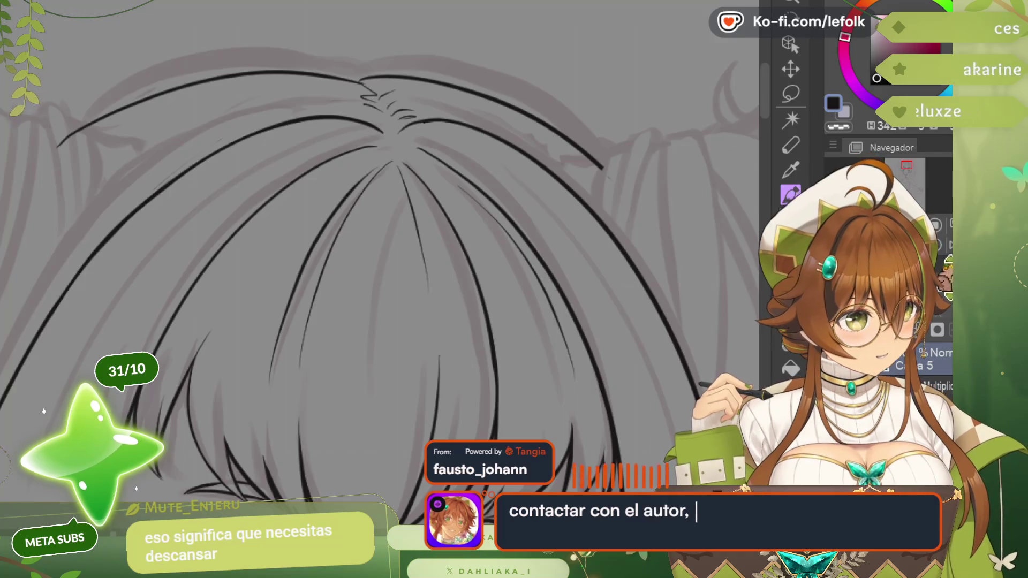
scroll(775, 122, down, 1)
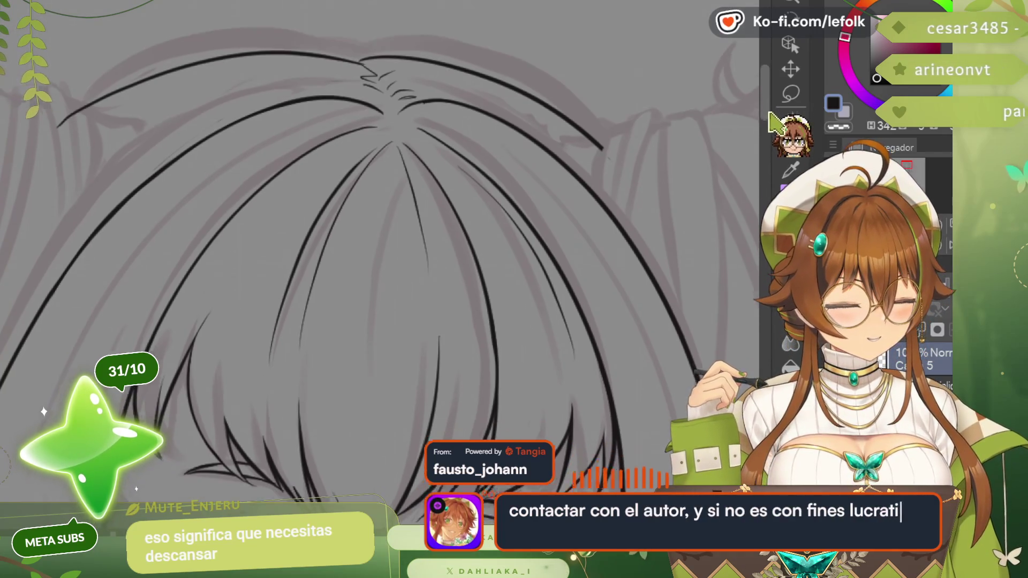
scroll(773, 123, up, 1)
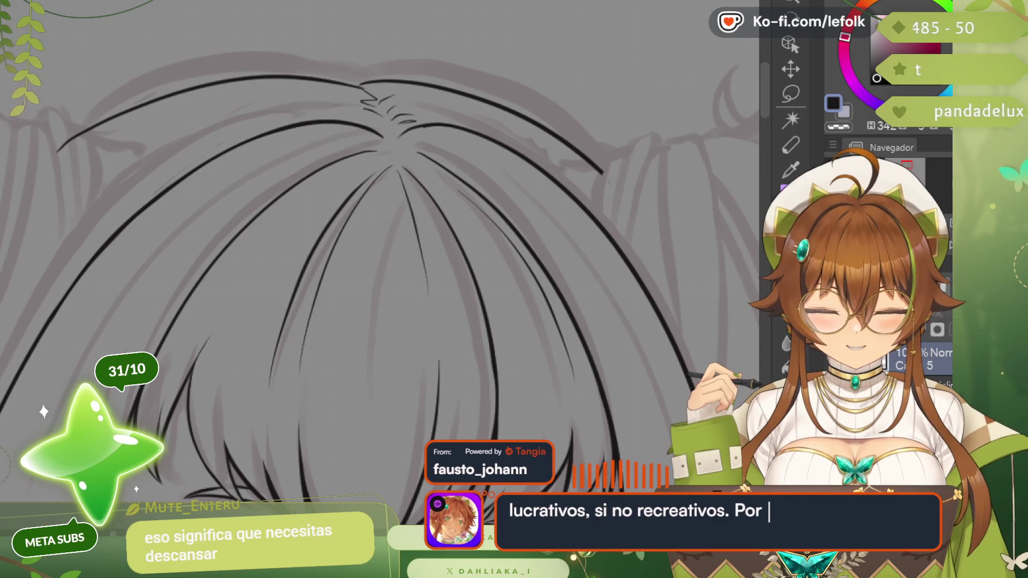
- Add short strand marks at the parting and return the view upright
drag(482, 242, 263, 184)
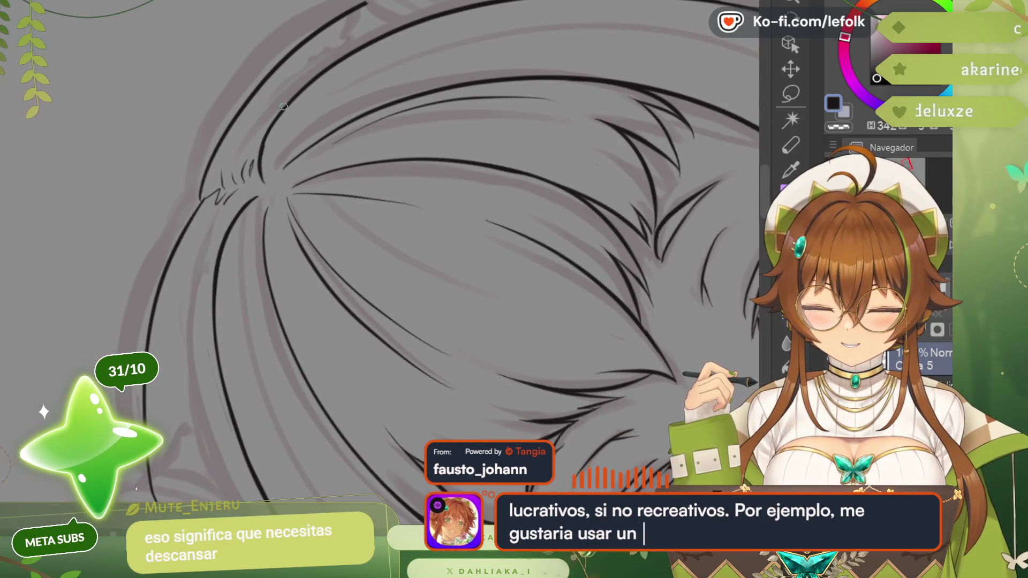
drag(265, 156, 261, 177)
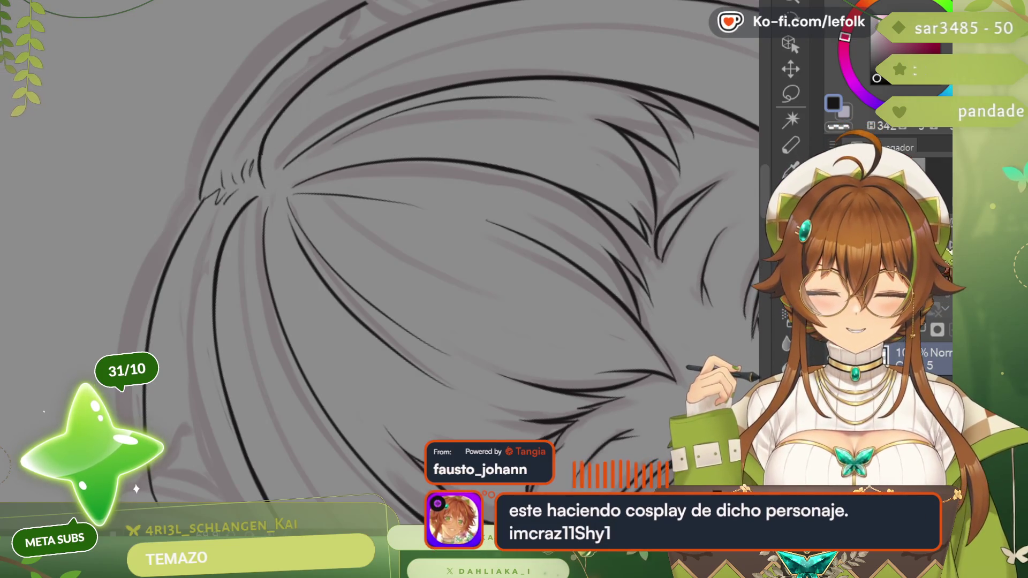
key(ctrl+0)
scroll(385, 281, down, 1)
scroll(385, 282, down, 1)
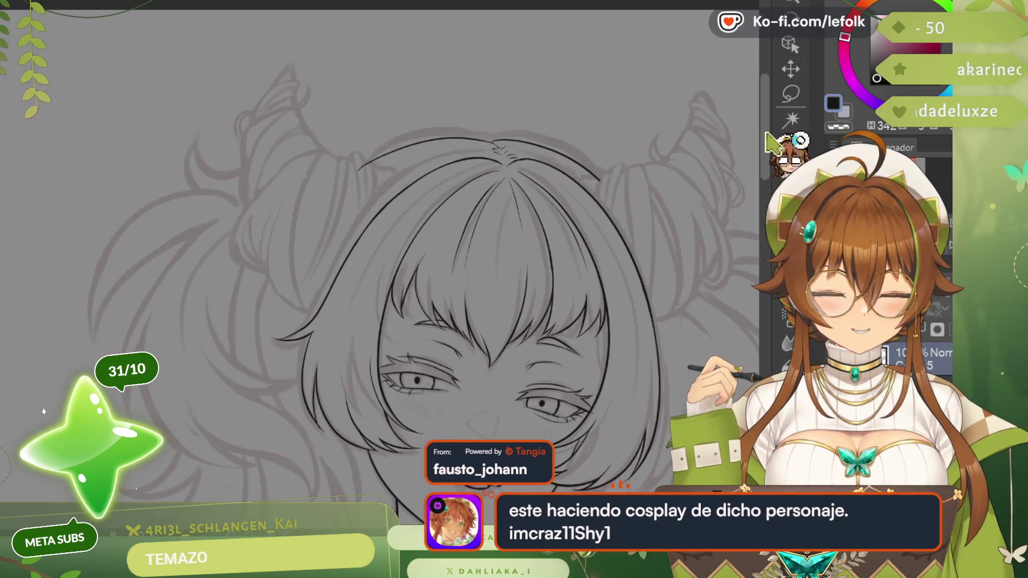
scroll(386, 282, down, 2)
scroll(385, 281, down, 2)
scroll(386, 282, down, 1)
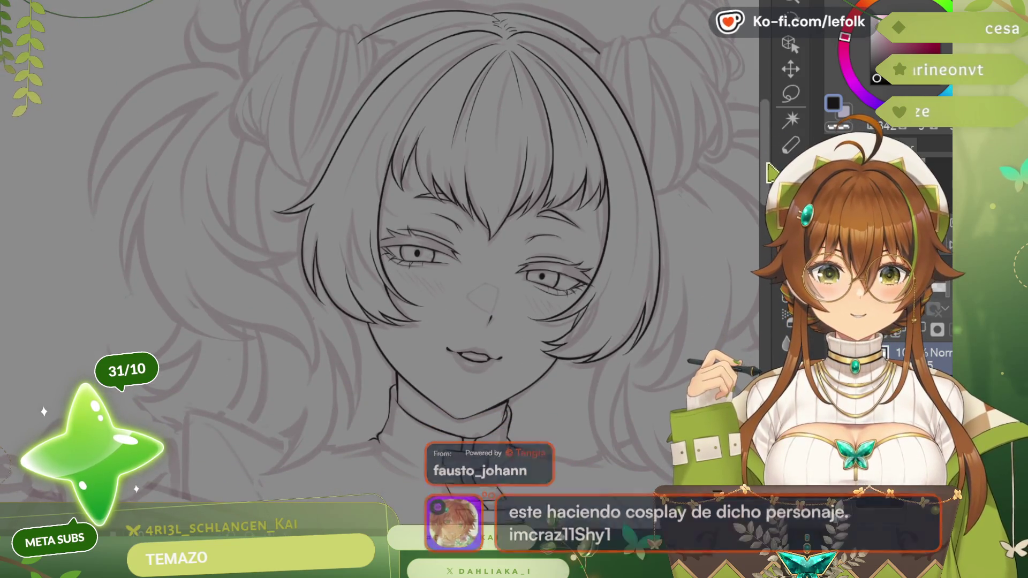
scroll(385, 282, down, 1)
scroll(425, 274, up, 1)
scroll(426, 273, up, 1)
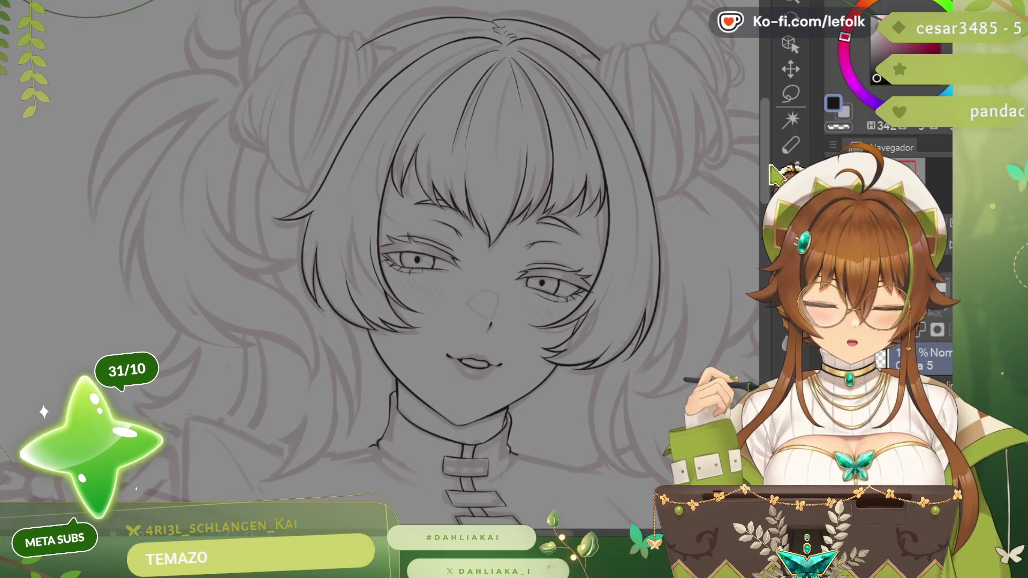
scroll(426, 273, up, 1)
scroll(426, 274, up, 1)
scroll(387, 73, up, 1)
scroll(386, 72, up, 1)
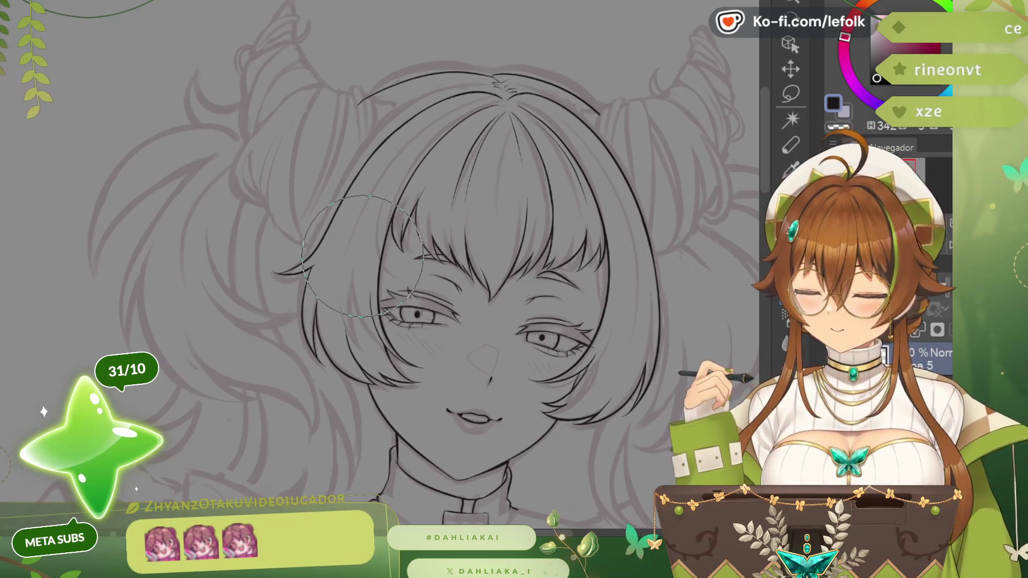
- Enlarge the brush with ] and rotate and zoom the view onto the face
key(bracketright)
key(bracketright)
key(bracketright)
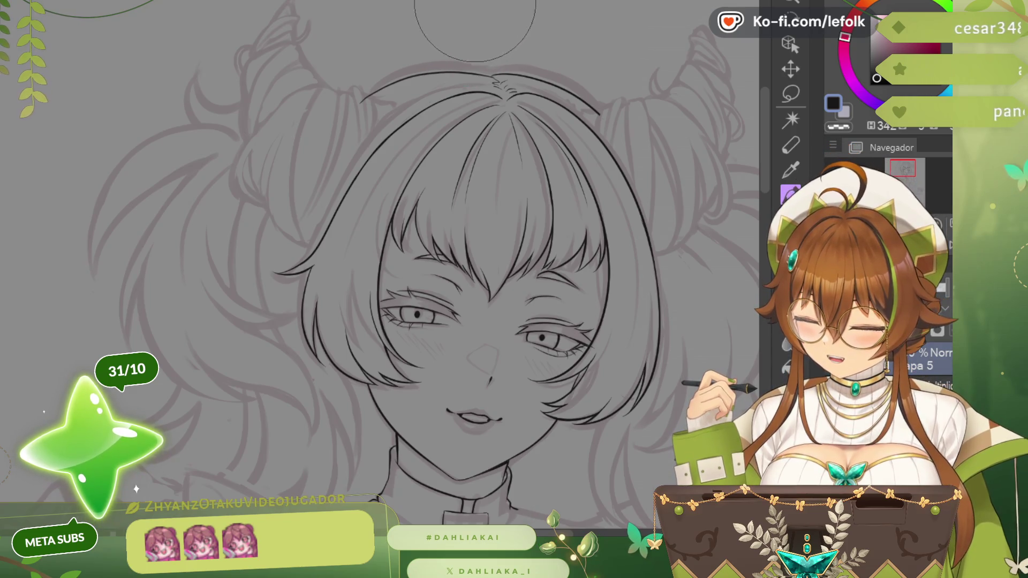
scroll(484, 43, up, 5)
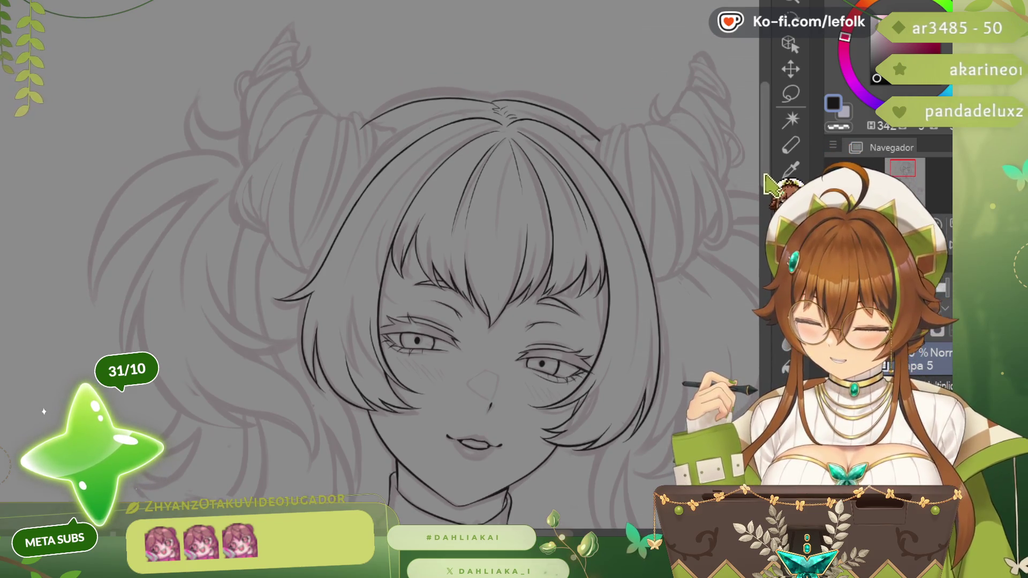
scroll(382, 99, up, 2)
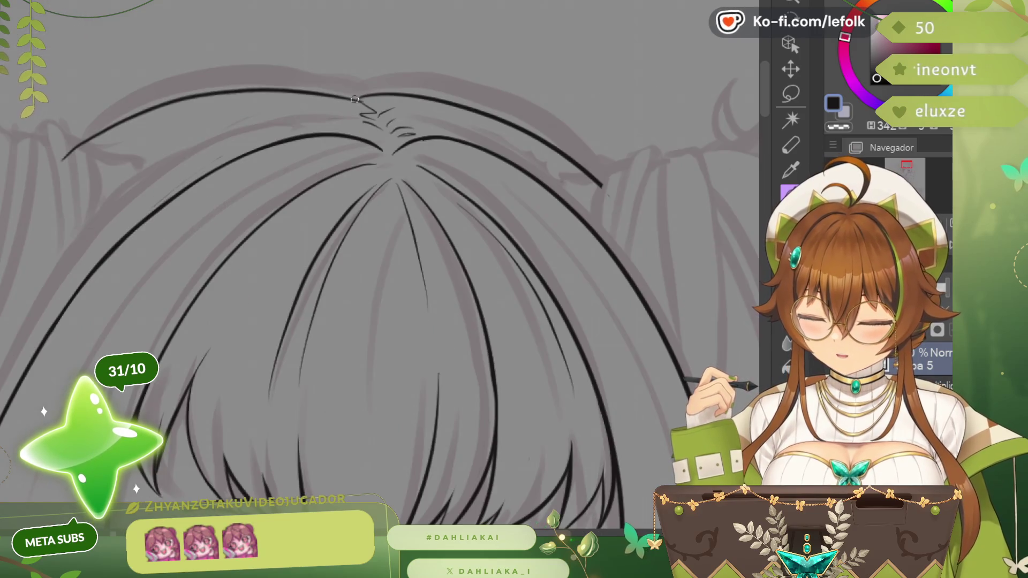
scroll(370, 50, down, 4)
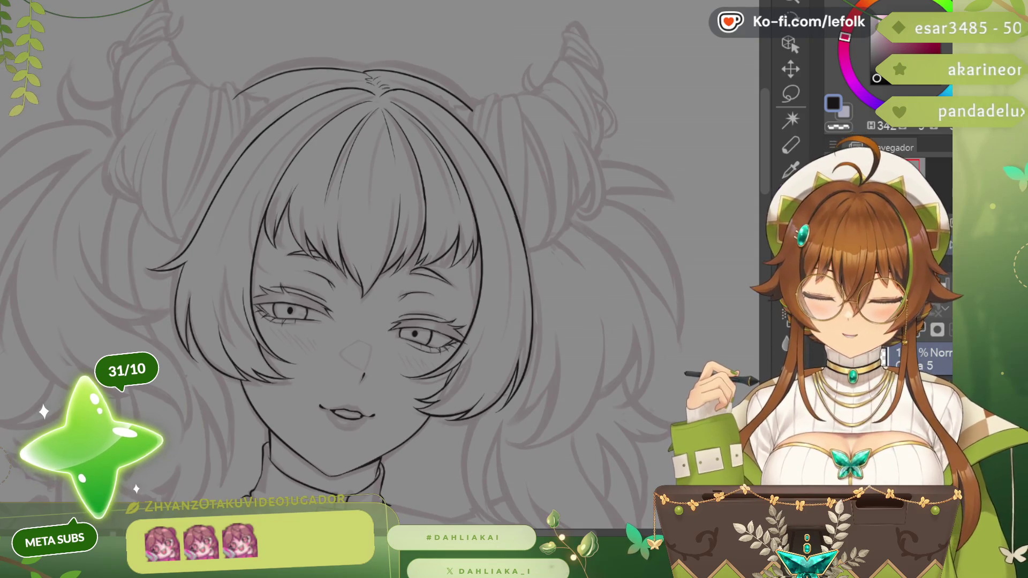
key(-)
key(-)
key(-)
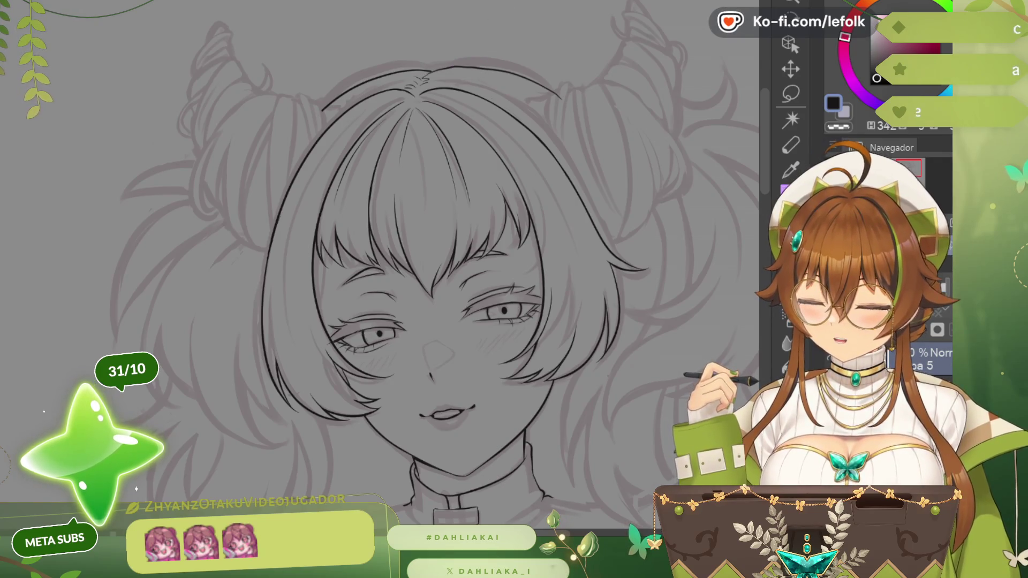
drag(478, 51, 514, 97)
key(minus)
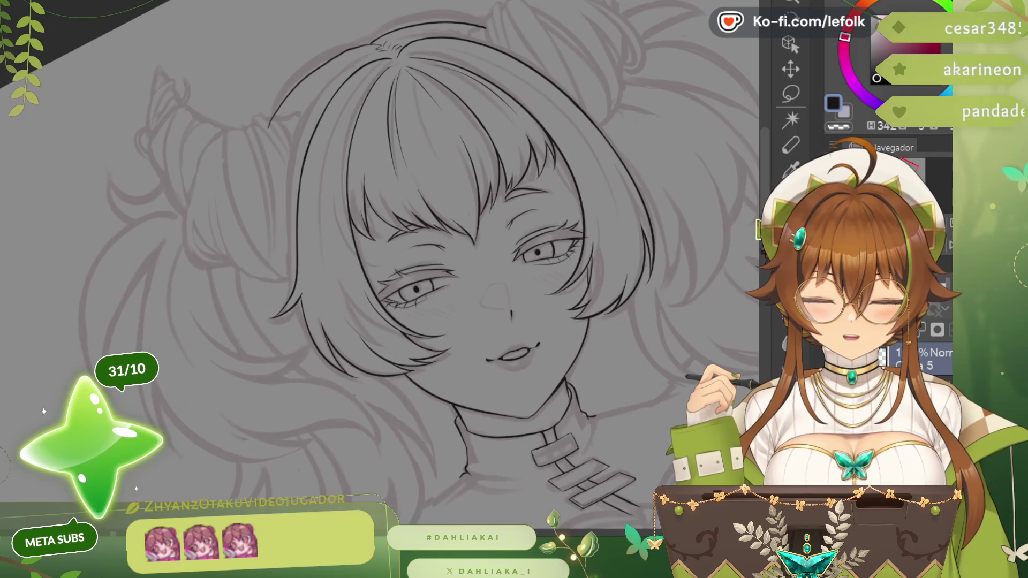
key(ctrl+plus)
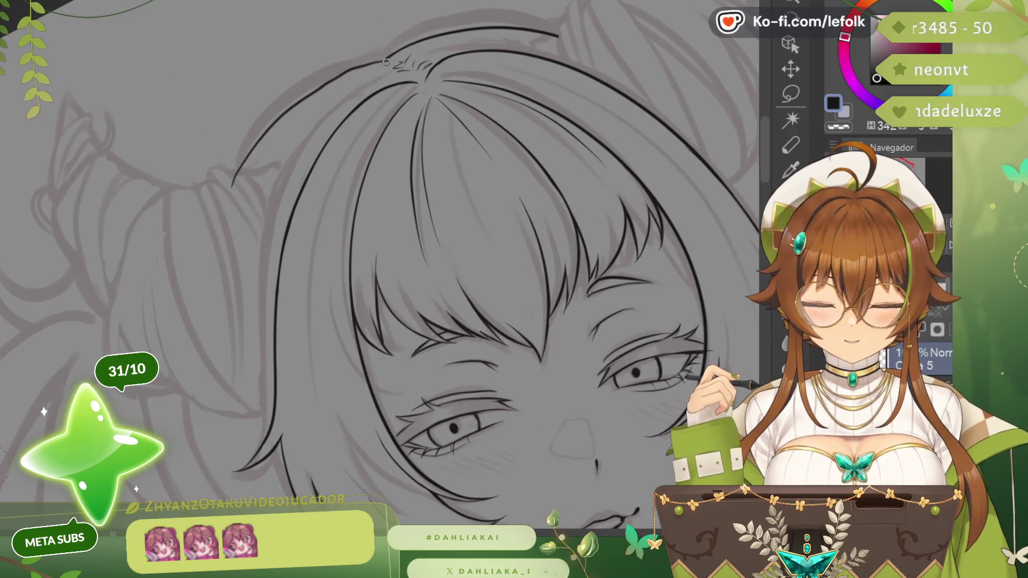
- Redraw the head outline above the bangs, undoing the unsatisfactory attempt
drag(401, 57, 241, 169)
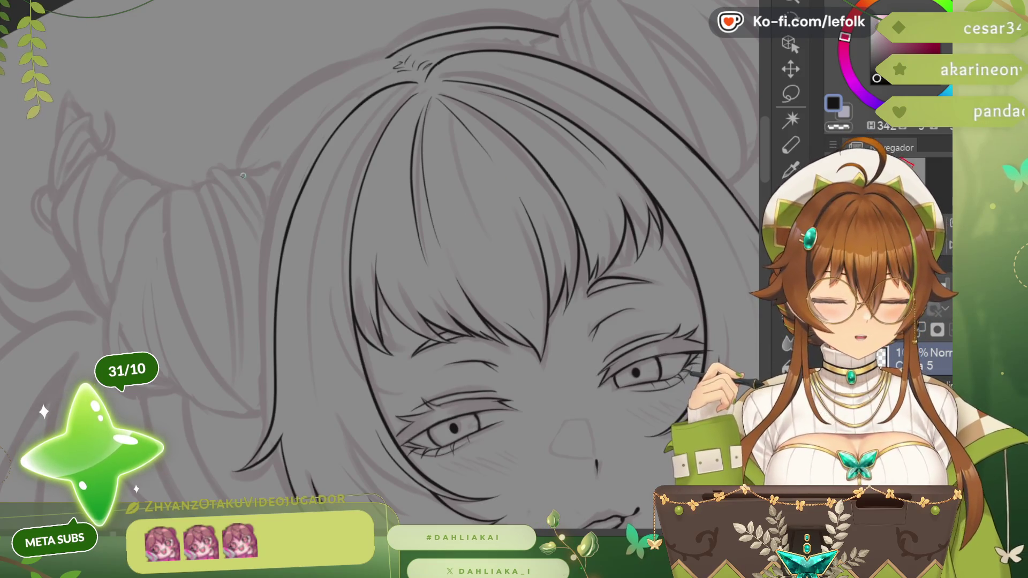
mouse_move(243, 173)
mouse_down()
mouse_move(426, 42)
mouse_move(246, 195)
mouse_move(387, 57)
mouse_move(246, 189)
mouse_up()
key(ctrl+z)
key(ctrl+z)
key(ctrl+z)
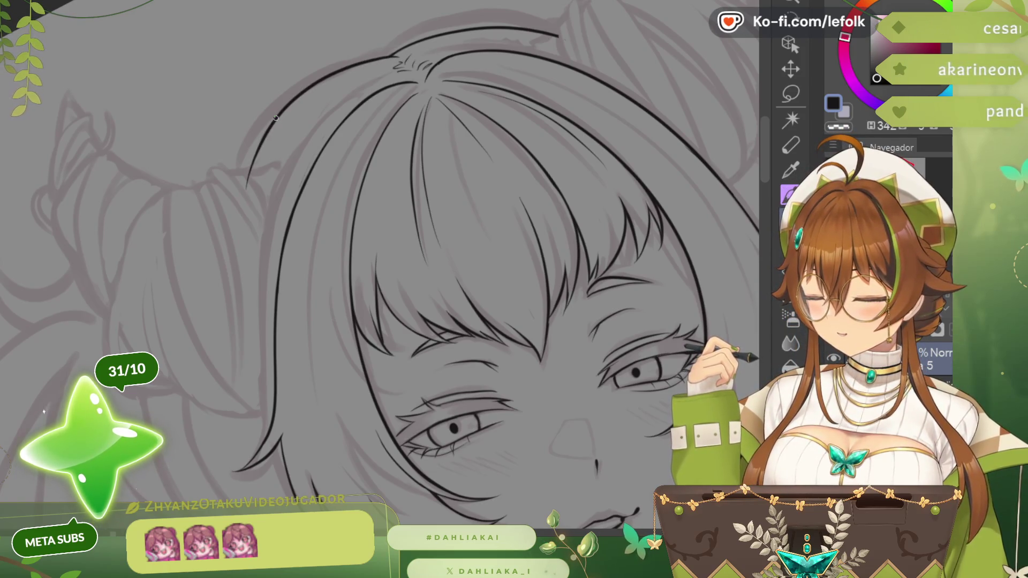
key(ctrl+minus)
key(ctrl+minus)
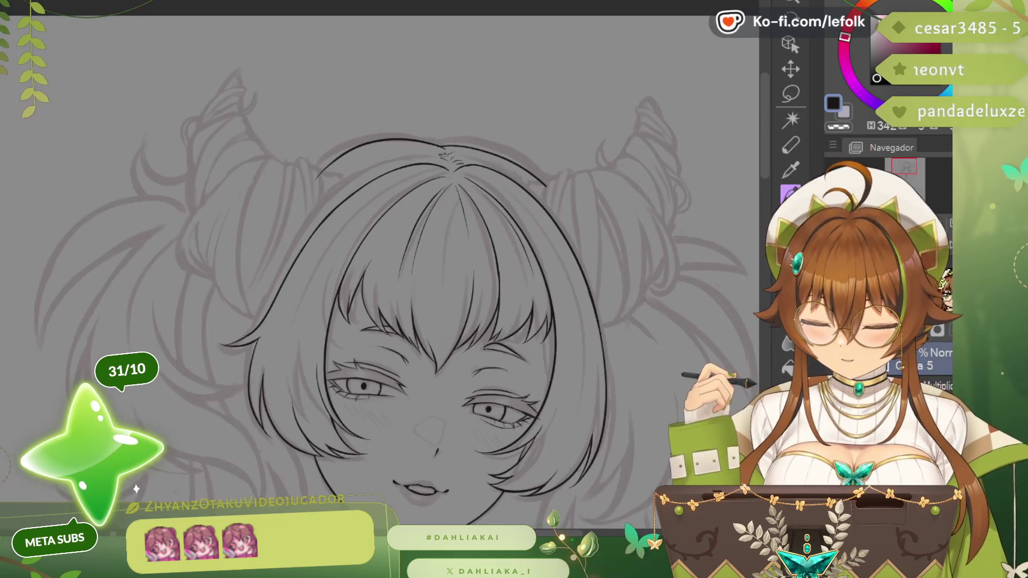
scroll(386, 273, down, 1)
scroll(386, 273, down, 2)
scroll(386, 273, down, 2)
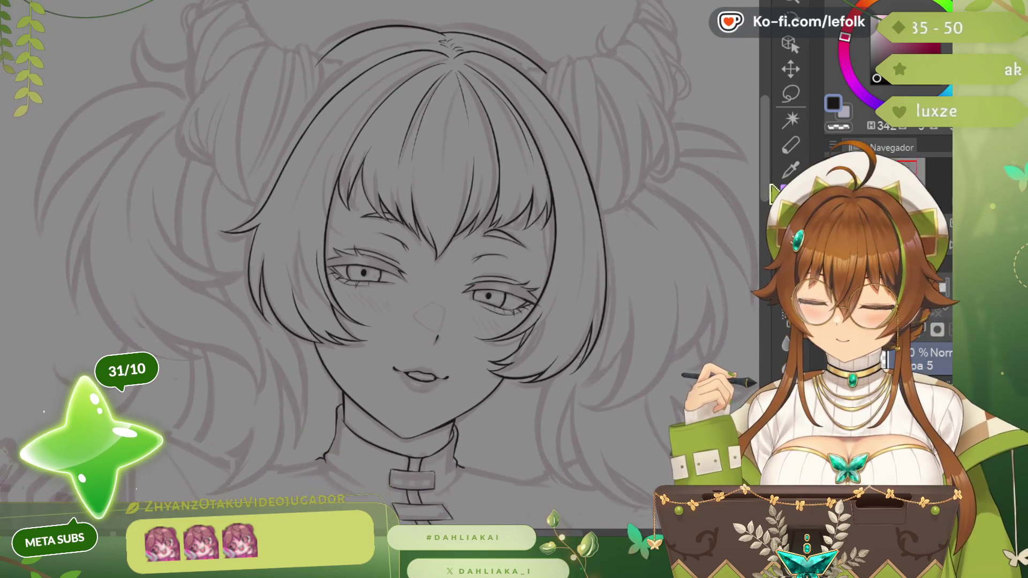
scroll(385, 273, up, 2)
scroll(386, 274, up, 2)
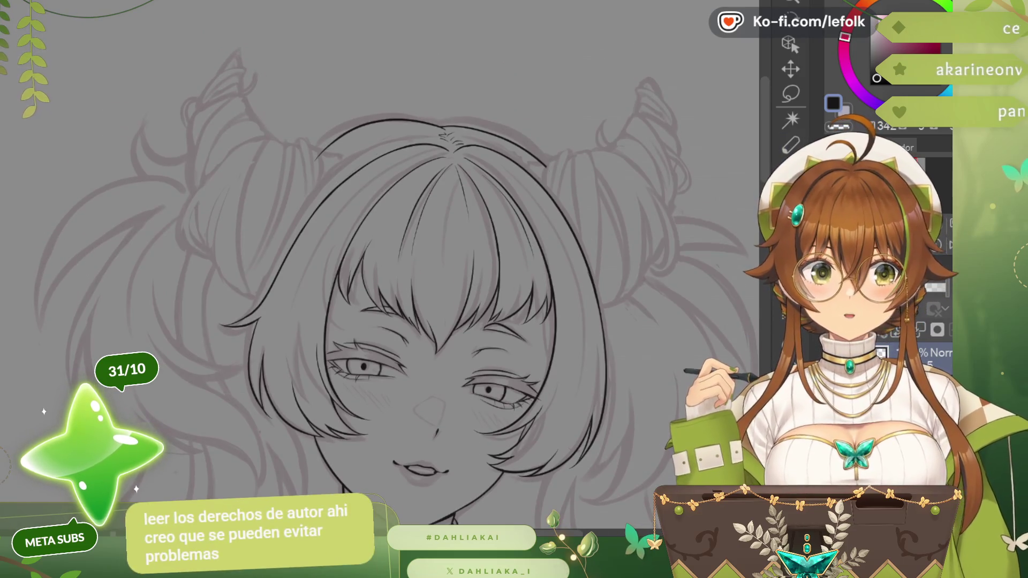
key(minus)
key(minus)
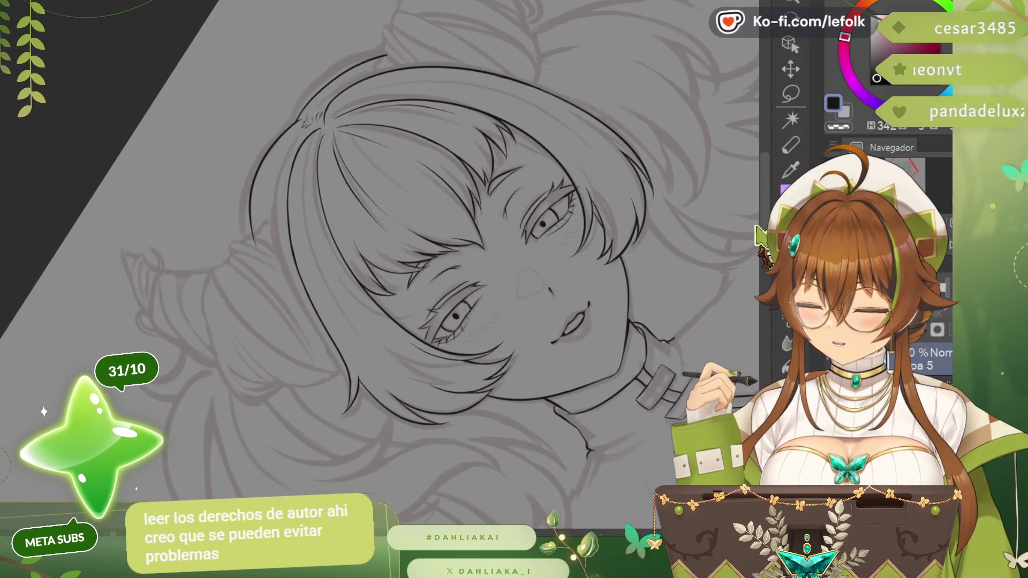
scroll(385, 273, up, 2)
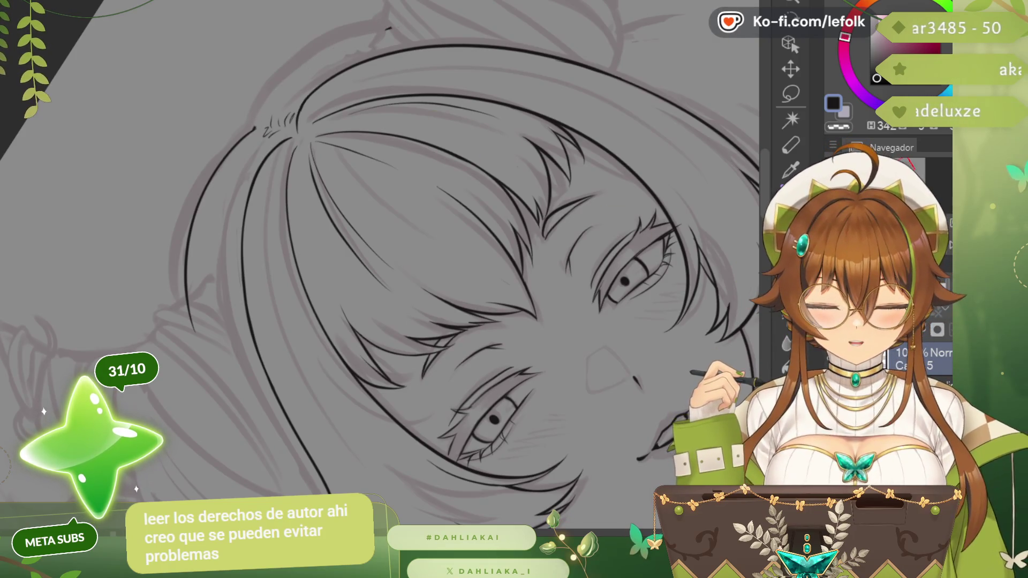
scroll(386, 274, up, 2)
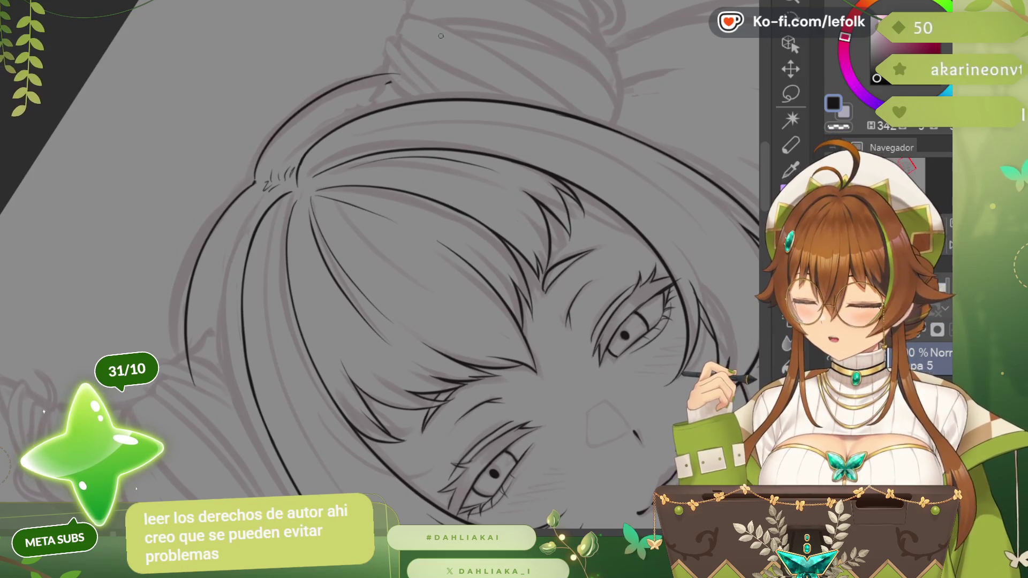
drag(261, 165, 409, 78)
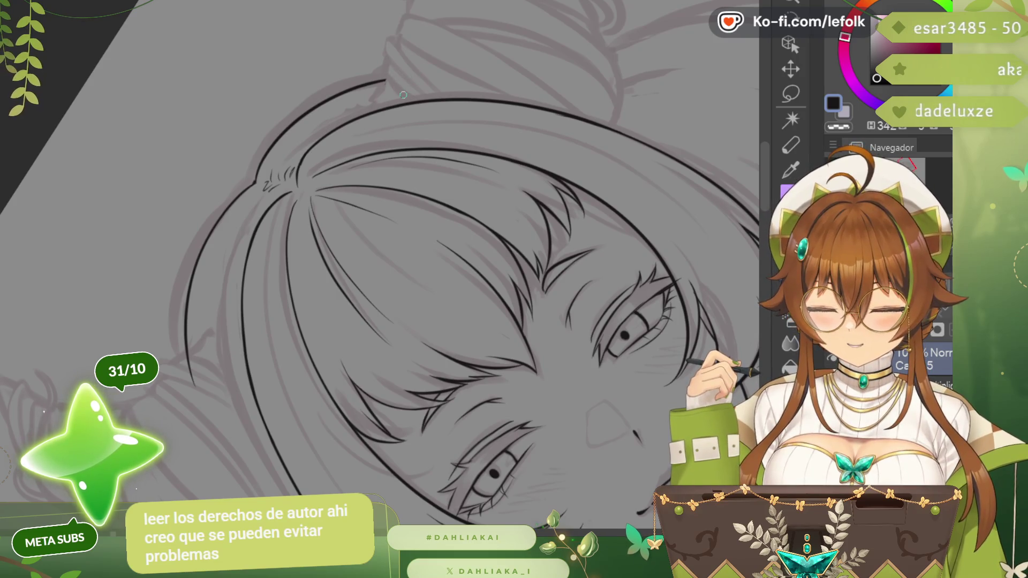
key(ctrl+minus)
key(ctrl+minus)
key(ctrl+minus)
key(ctrl+minus)
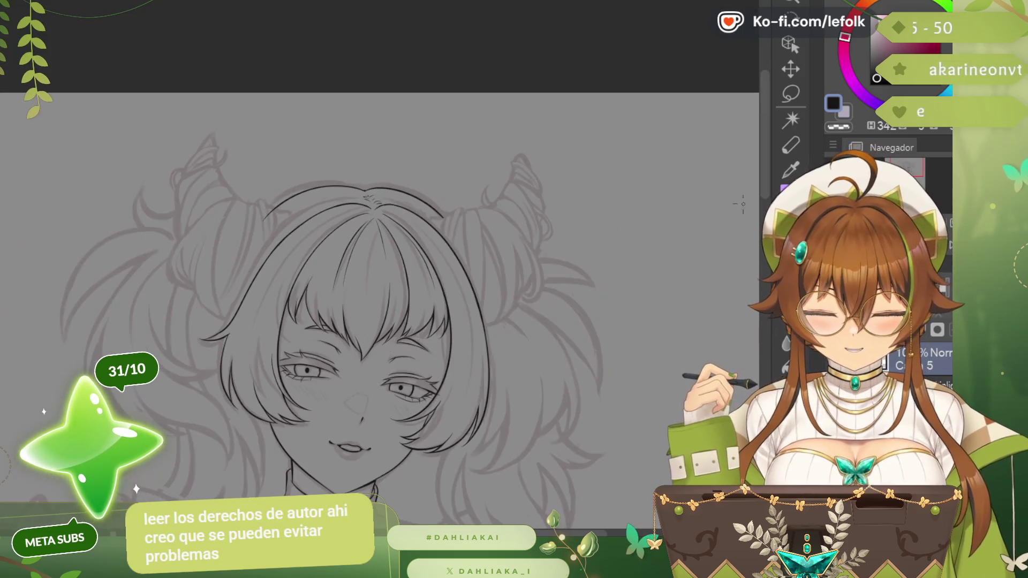
scroll(378, 313, down, 5)
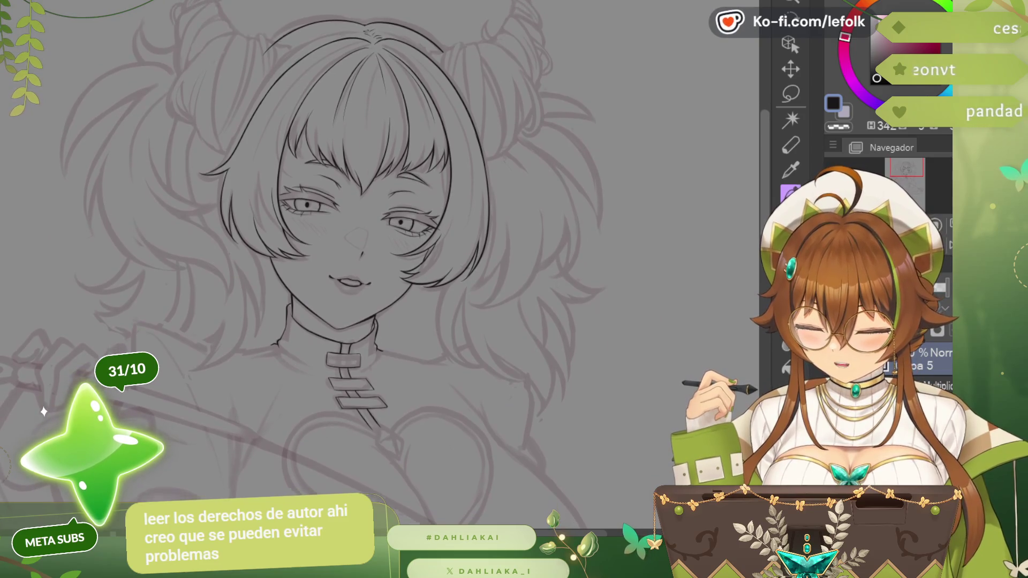
scroll(377, 241, down, 1)
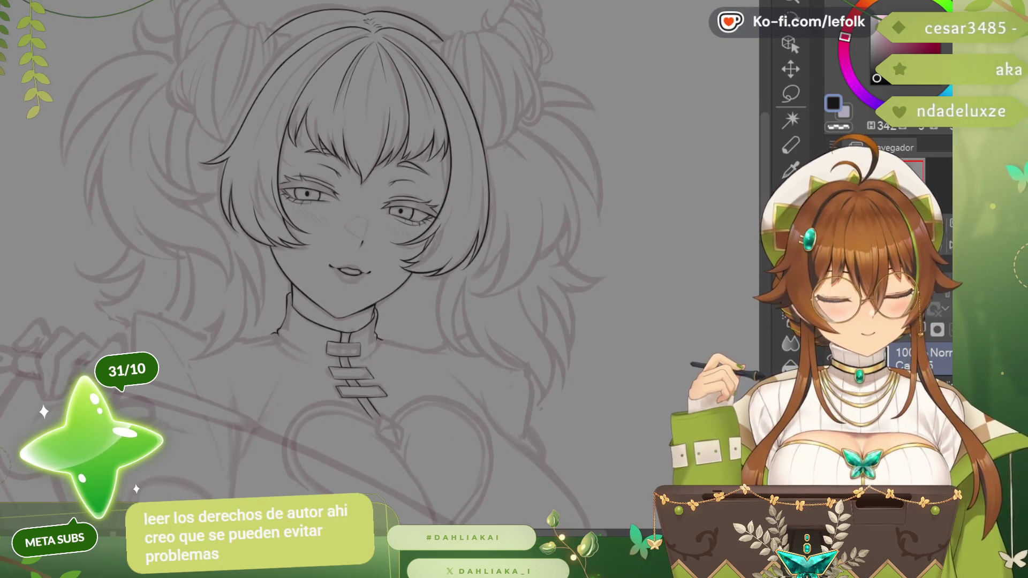
scroll(377, 241, up, 2)
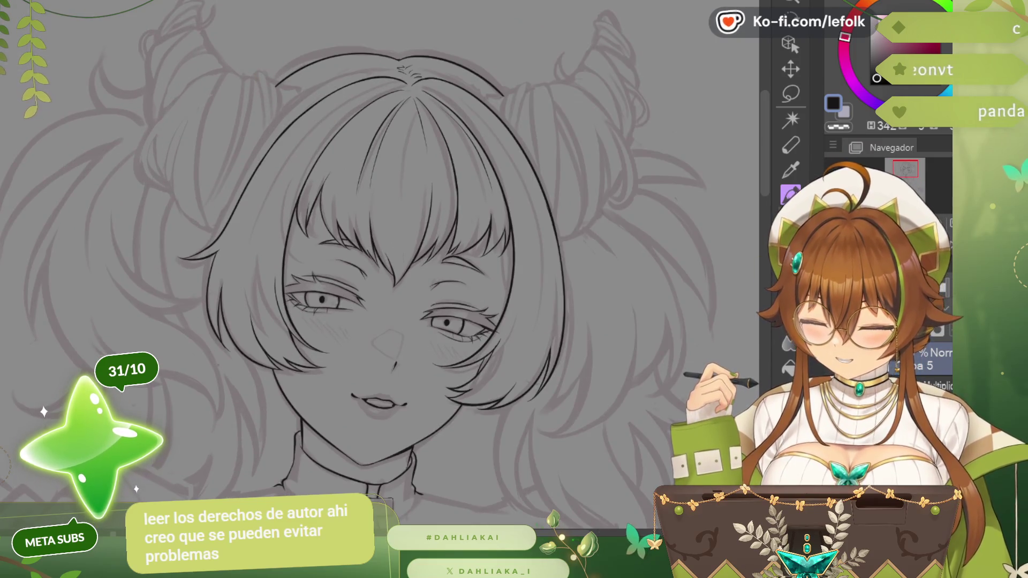
scroll(377, 265, down, 1)
scroll(771, 181, down, 3)
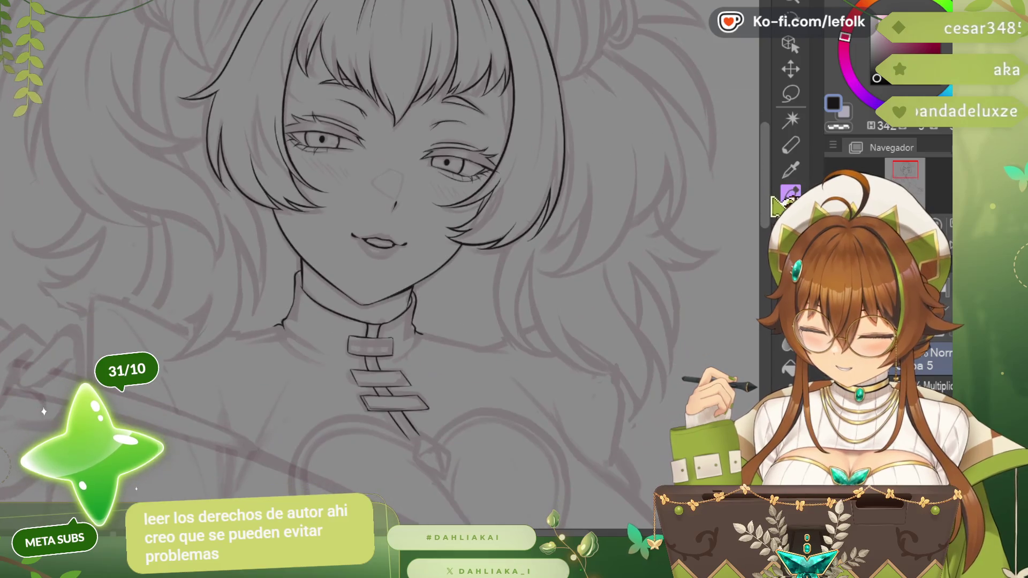
scroll(775, 189, up, 1)
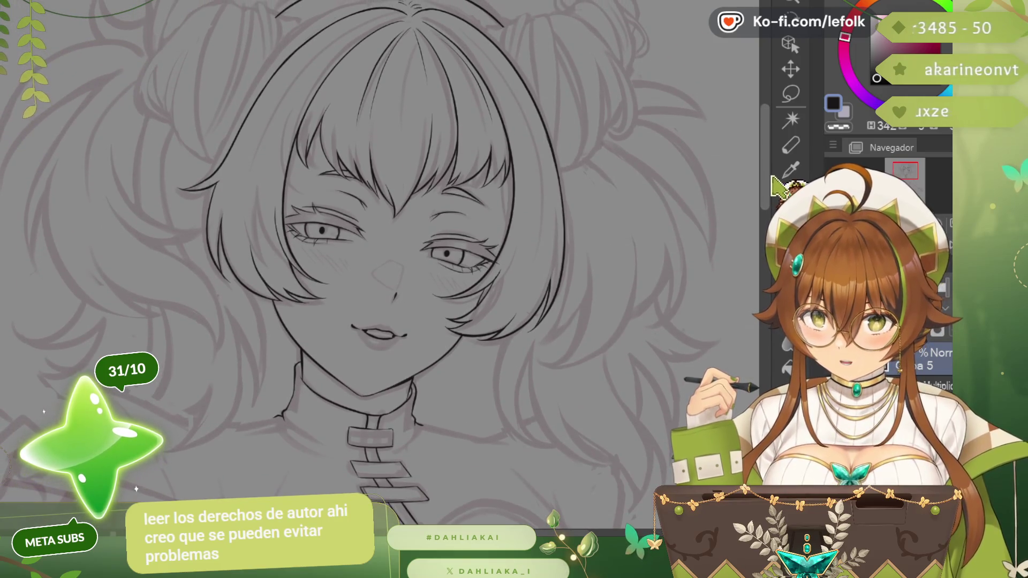
scroll(778, 187, down, 1)
scroll(777, 193, down, 1)
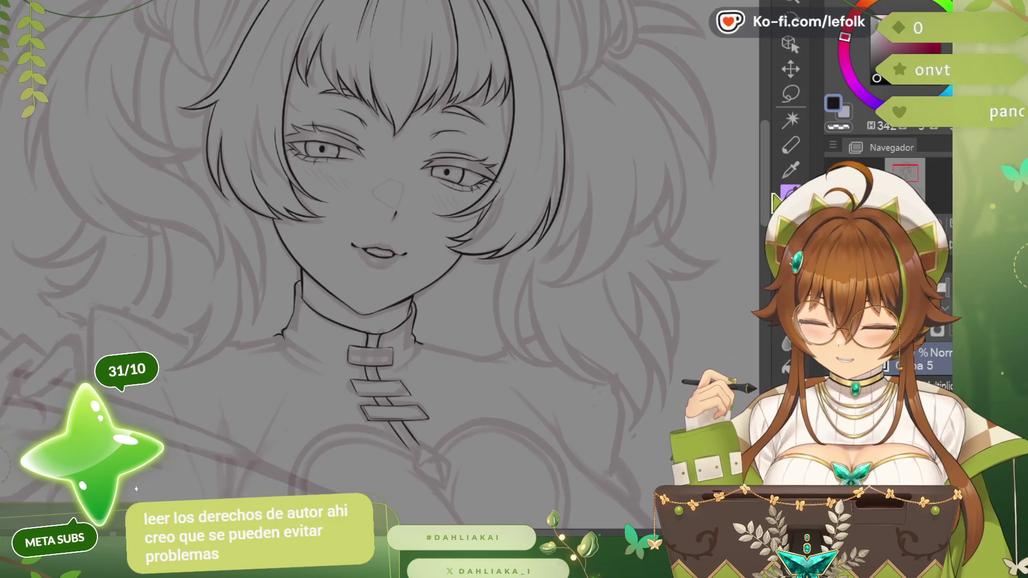
scroll(776, 201, down, 1)
scroll(777, 201, up, 1)
scroll(378, 104, up, 2)
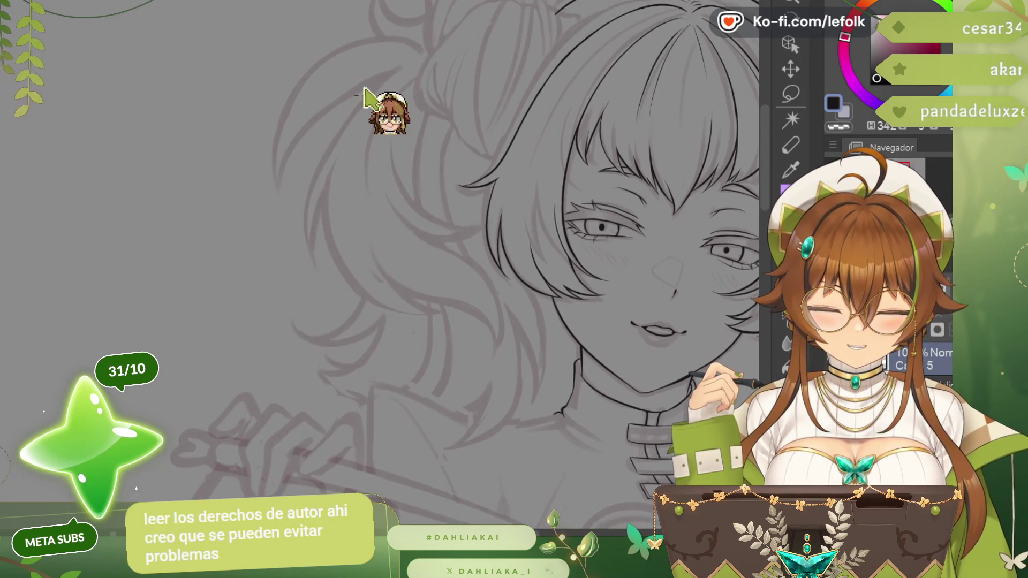
scroll(412, 69, up, 2)
- Ink long curved strands down the outer side hair beside the face, redoing one lower
drag(422, 58, 291, 342)
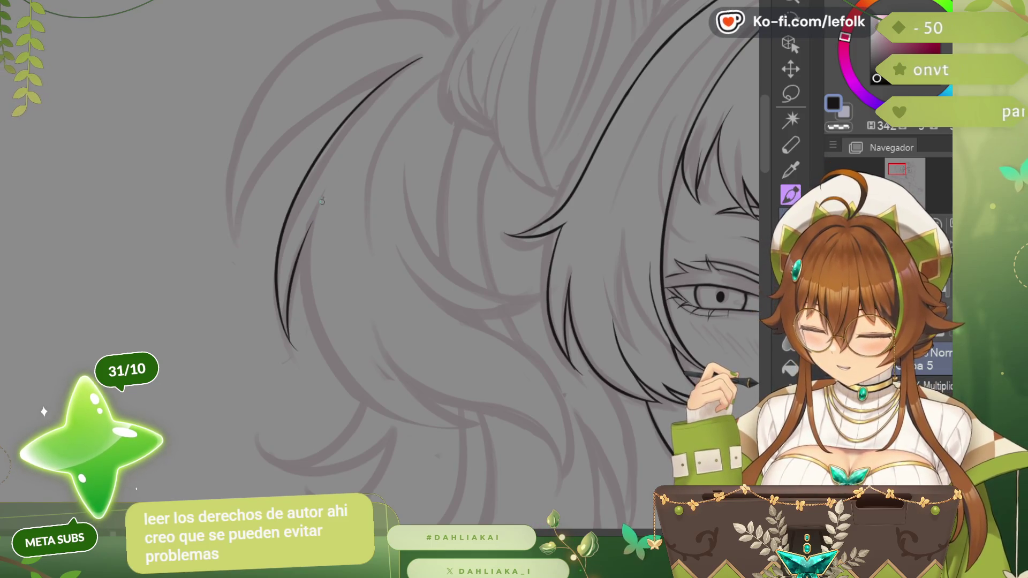
drag(321, 199, 478, 420)
drag(562, 281, 385, 281)
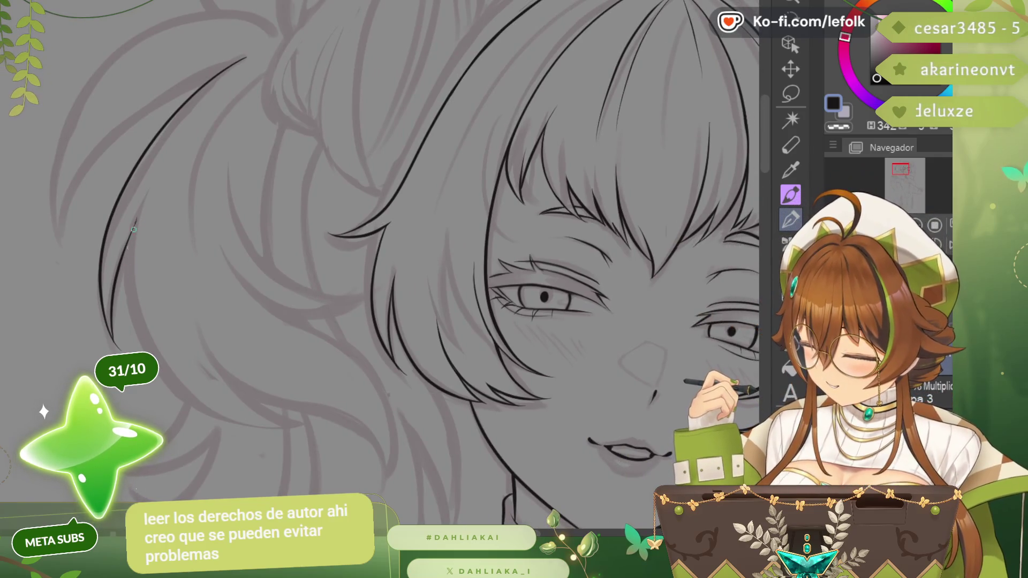
drag(134, 228, 295, 420)
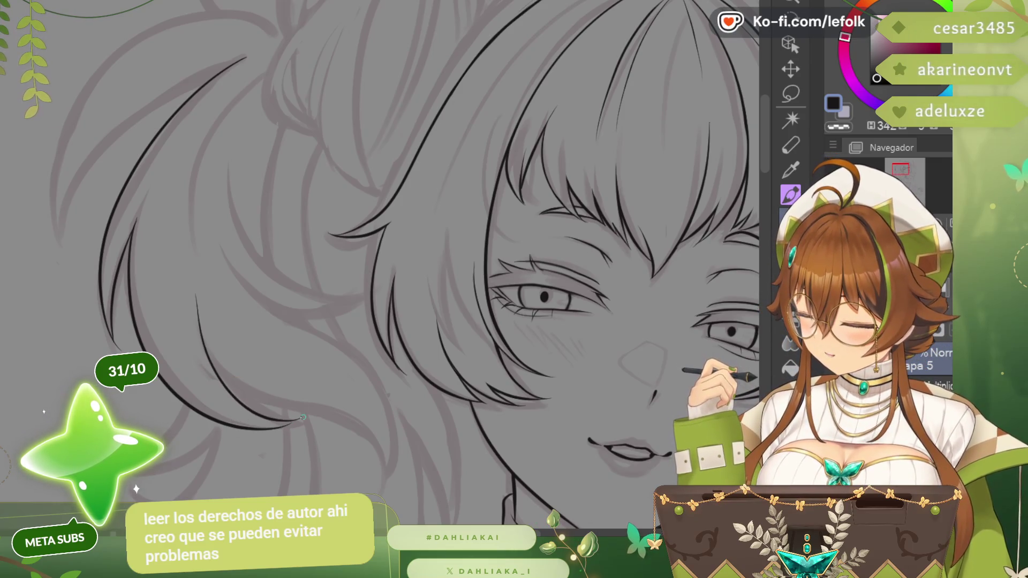
key(ctrl+z)
drag(199, 316, 299, 417)
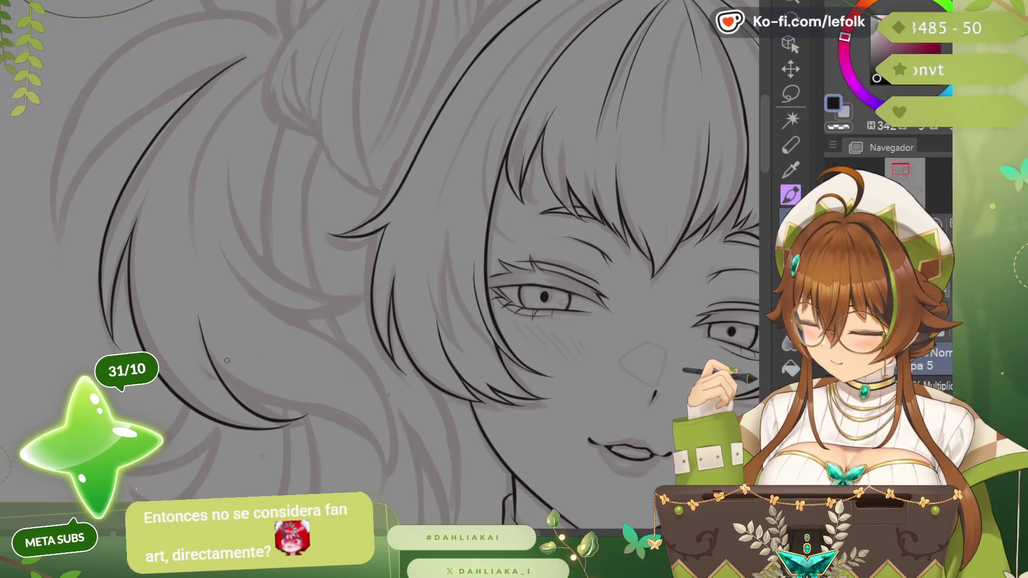
- Undo the unsatisfactory hair strokes and mirror the canvas view with H to check
key(ctrl+z)
drag(196, 289, 207, 352)
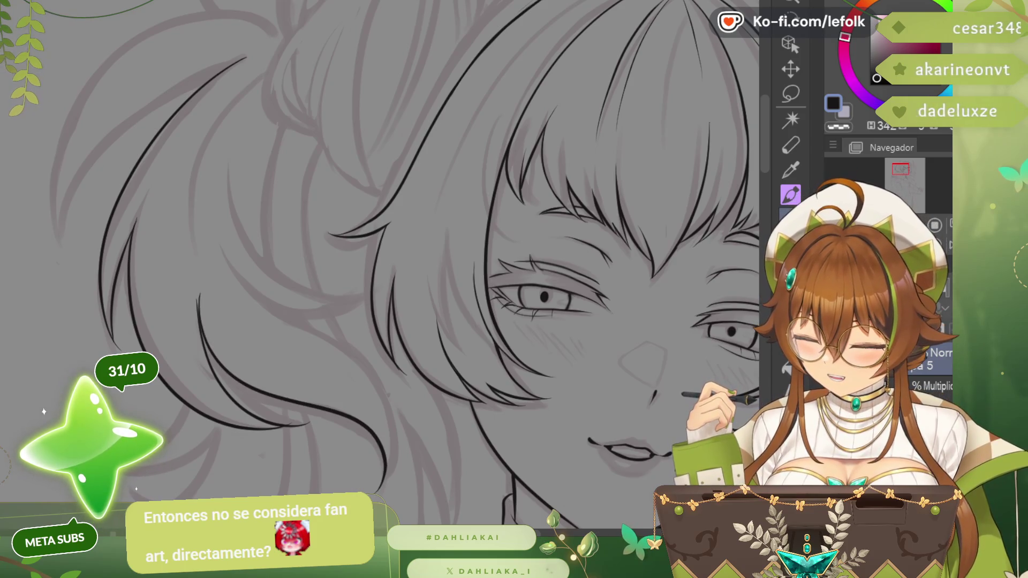
mouse_move(547, 297)
mouse_down()
mouse_move(105, 354)
mouse_move(181, 233)
mouse_up()
drag(771, 177, 530, 237)
key(ctrl+z)
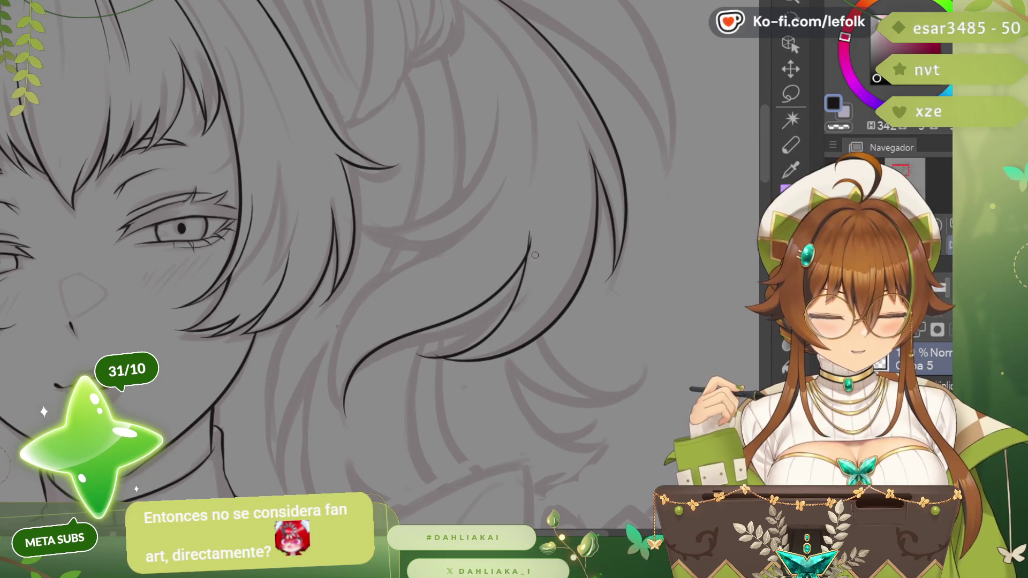
key(h)
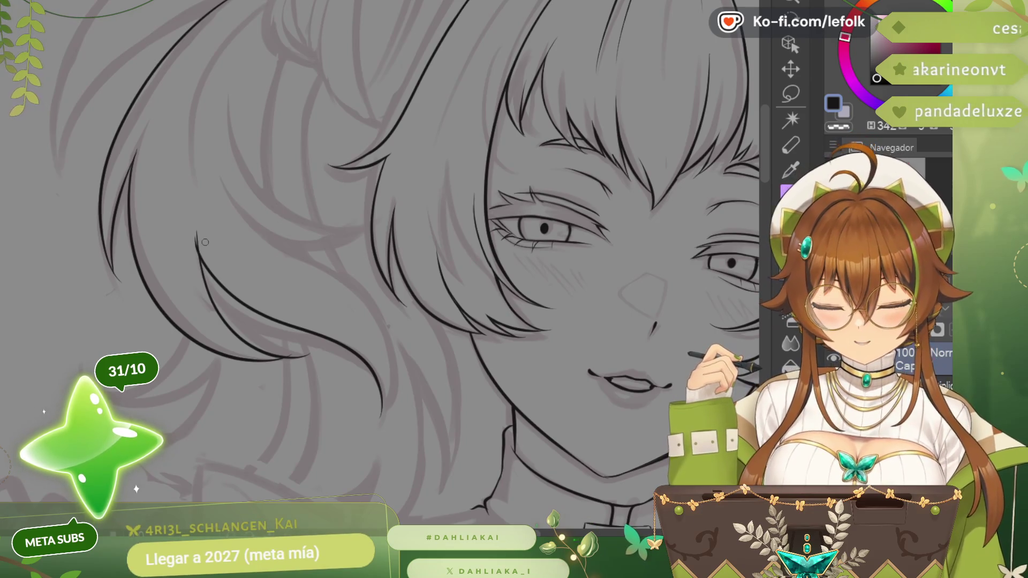
scroll(194, 234, up, 2)
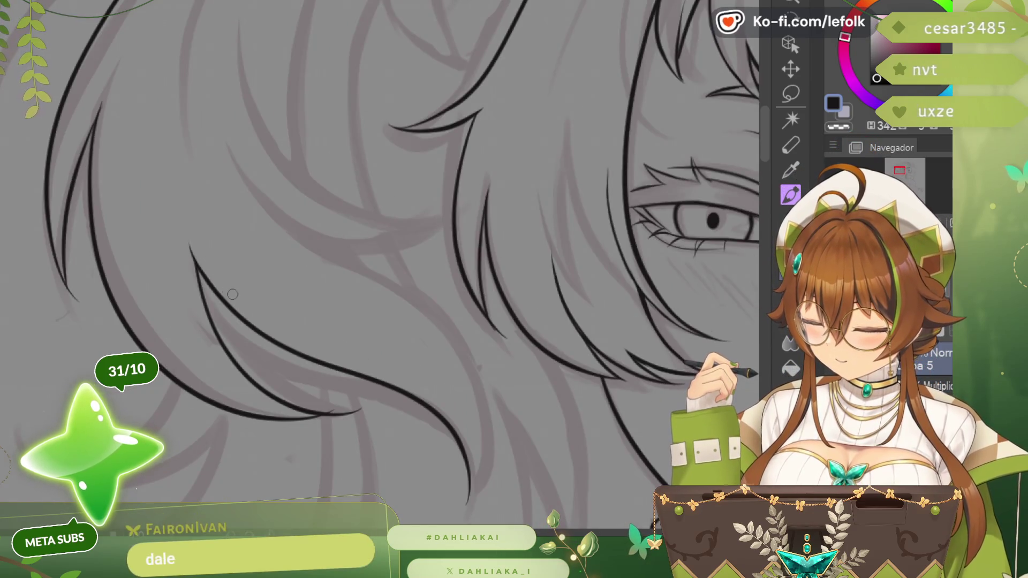
scroll(236, 196, down, 2)
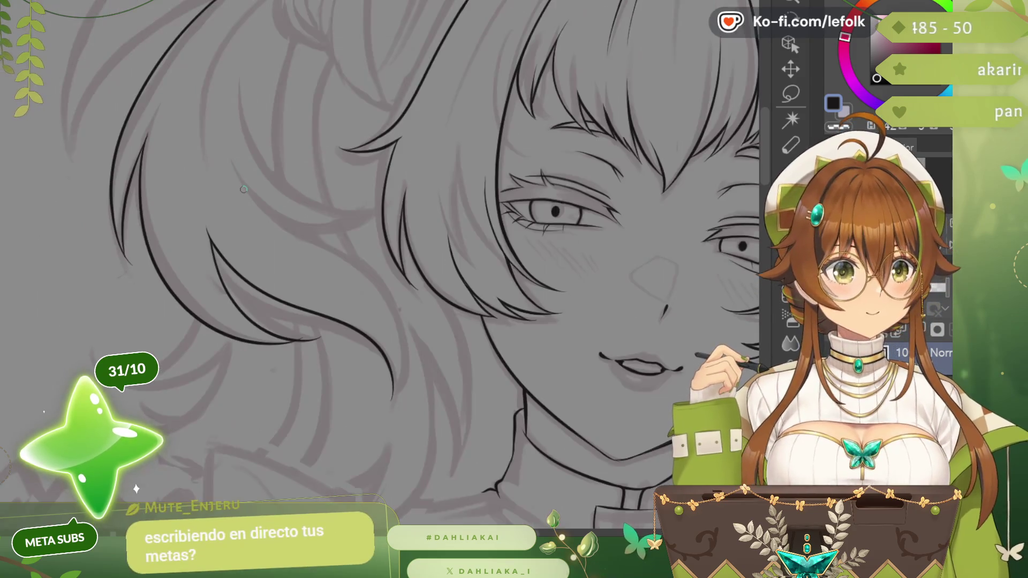
scroll(298, 352, up, 3)
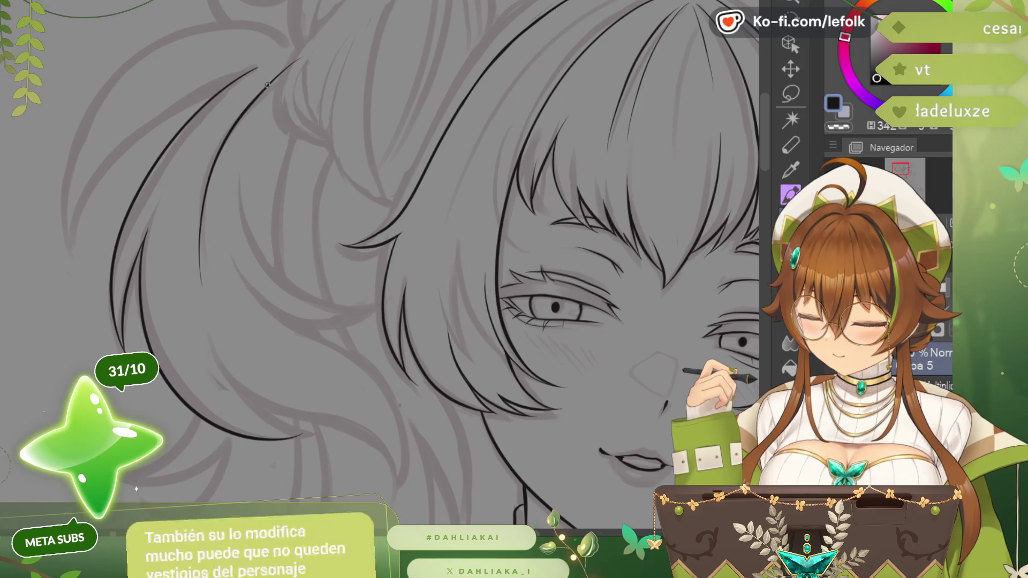
- Add short detail strokes in the upper hair and darken one strand line
drag(310, 51, 289, 63)
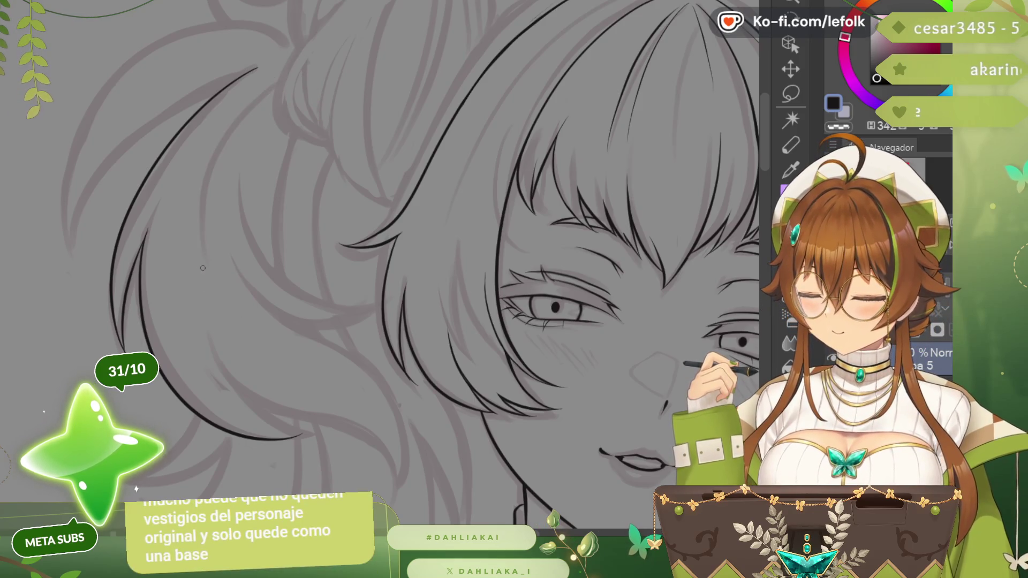
drag(209, 252, 197, 133)
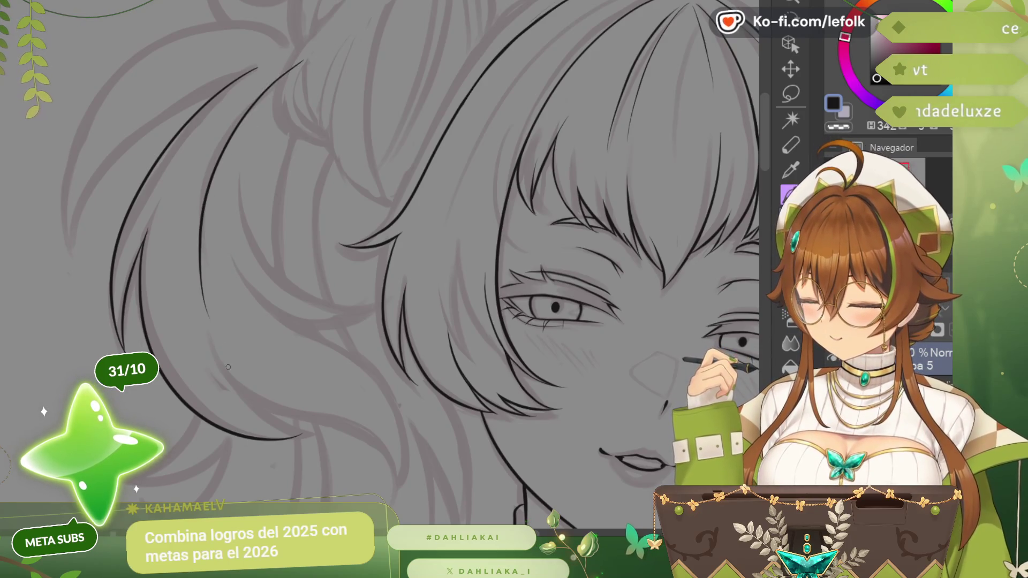
mouse_move(305, 55)
mouse_down()
mouse_move(280, 76)
mouse_move(196, 314)
mouse_up()
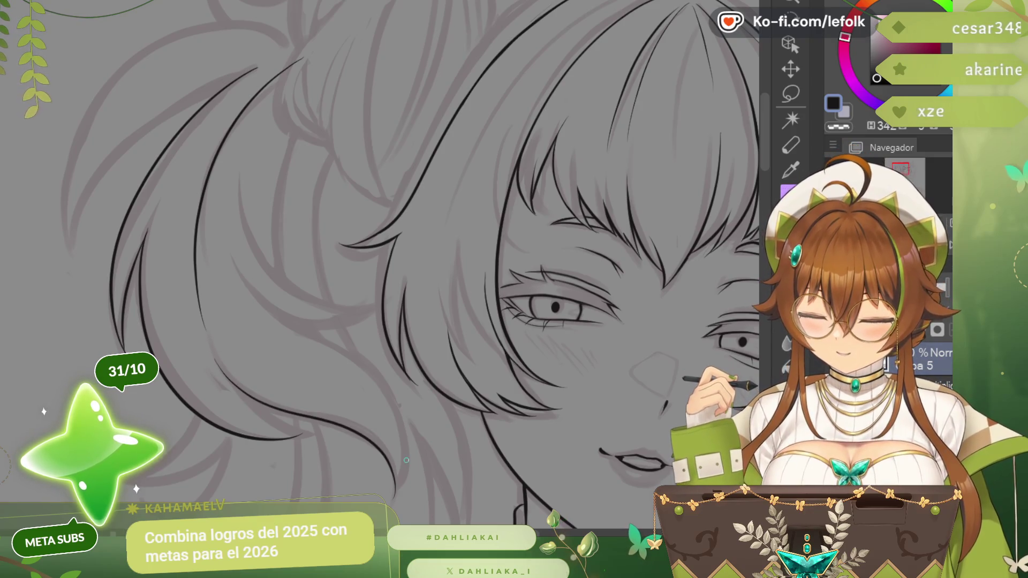
mouse_move(406, 460)
mouse_down()
mouse_move(229, 522)
mouse_move(22, 282)
mouse_up()
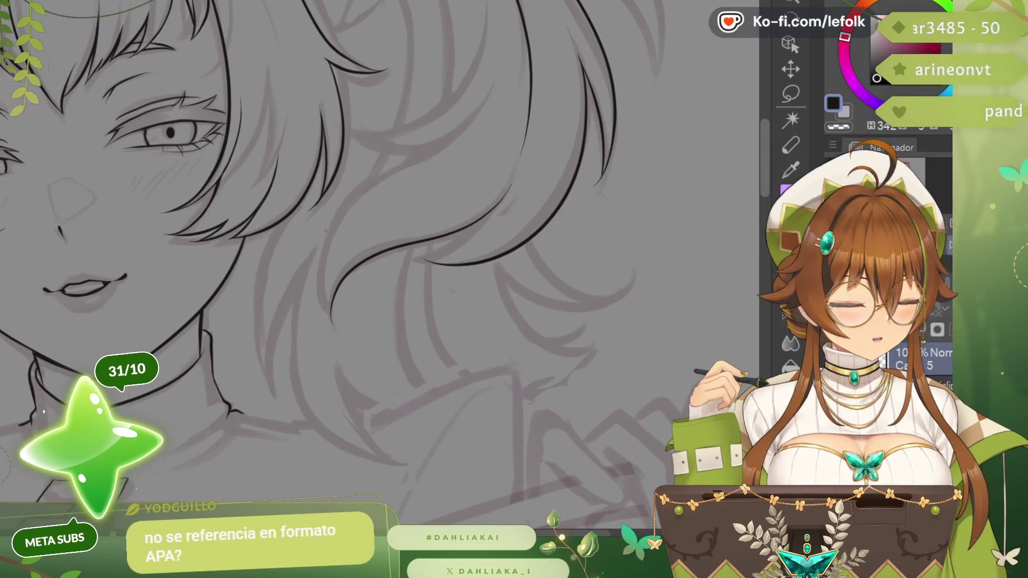
- Ink a long curved strand on the face's other side, redrawing it once, then mirror the view
drag(361, 281, 418, 277)
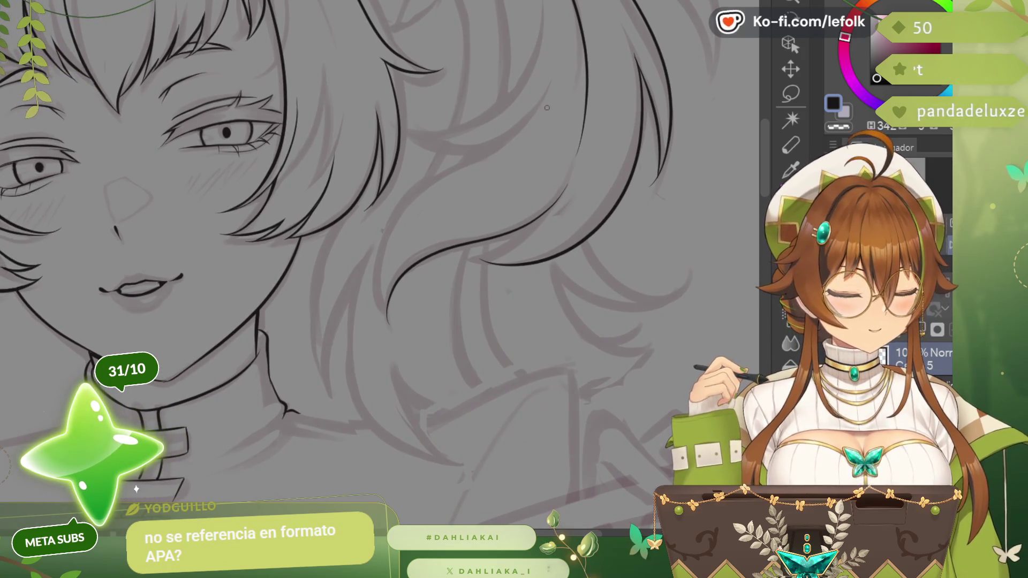
drag(538, 109, 386, 325)
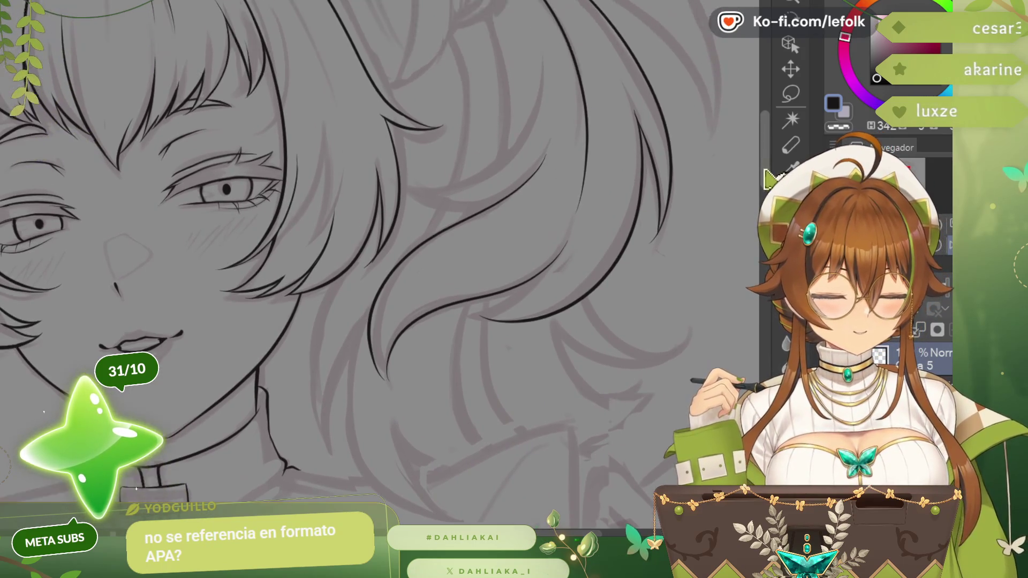
drag(541, 108, 541, 204)
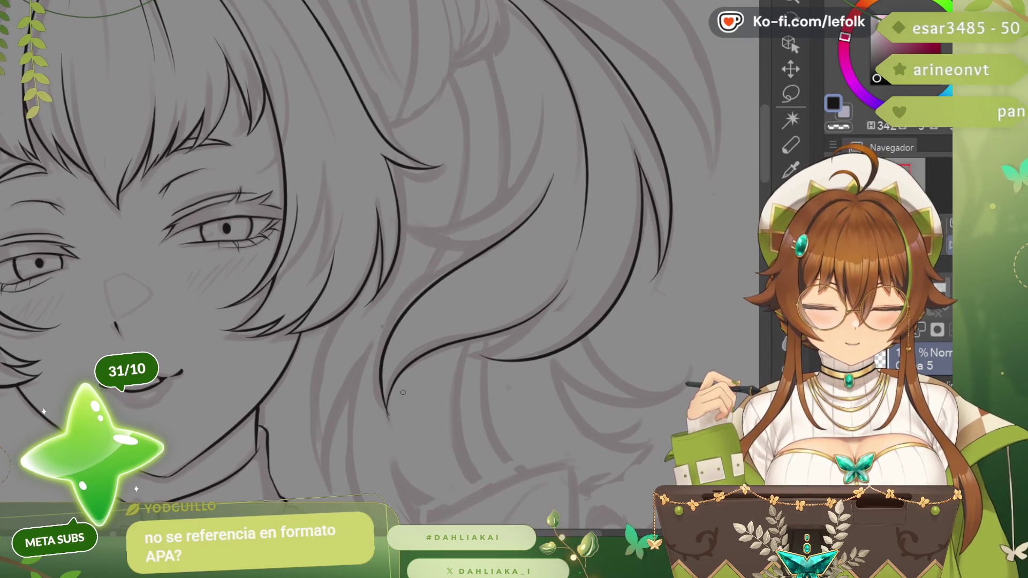
key(ctrl+z)
drag(380, 367, 535, 159)
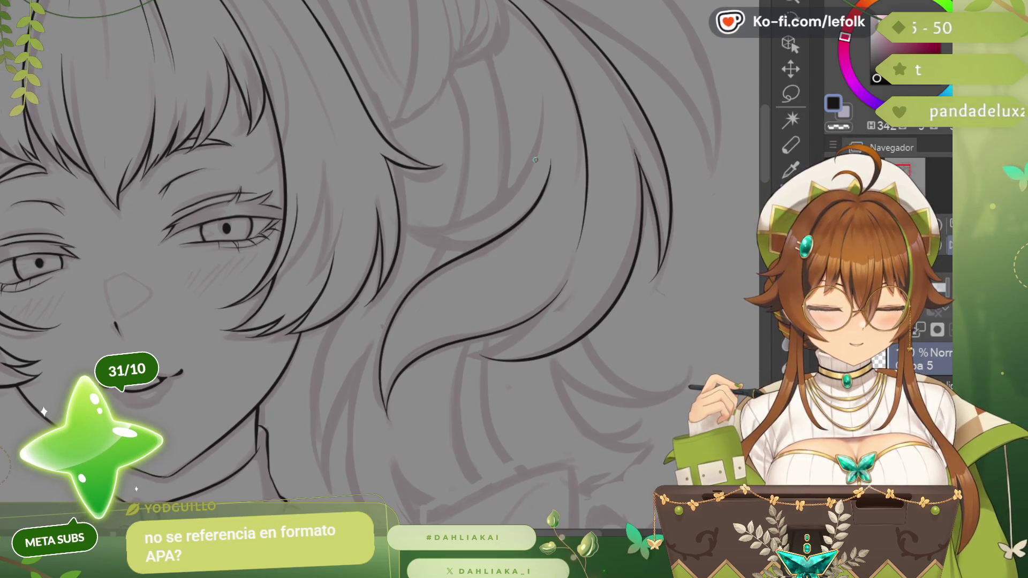
key(h)
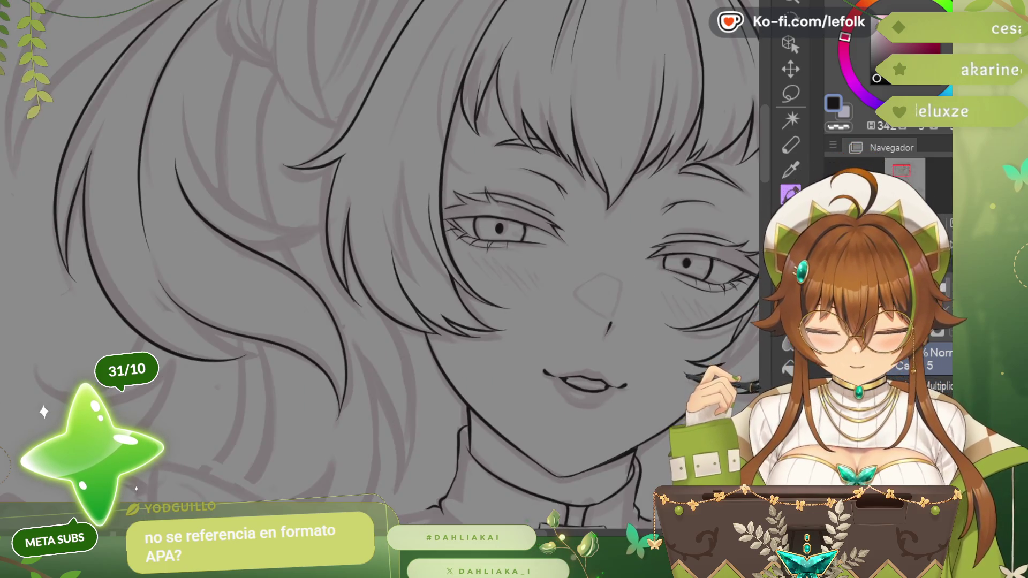
scroll(386, 265, up, 2)
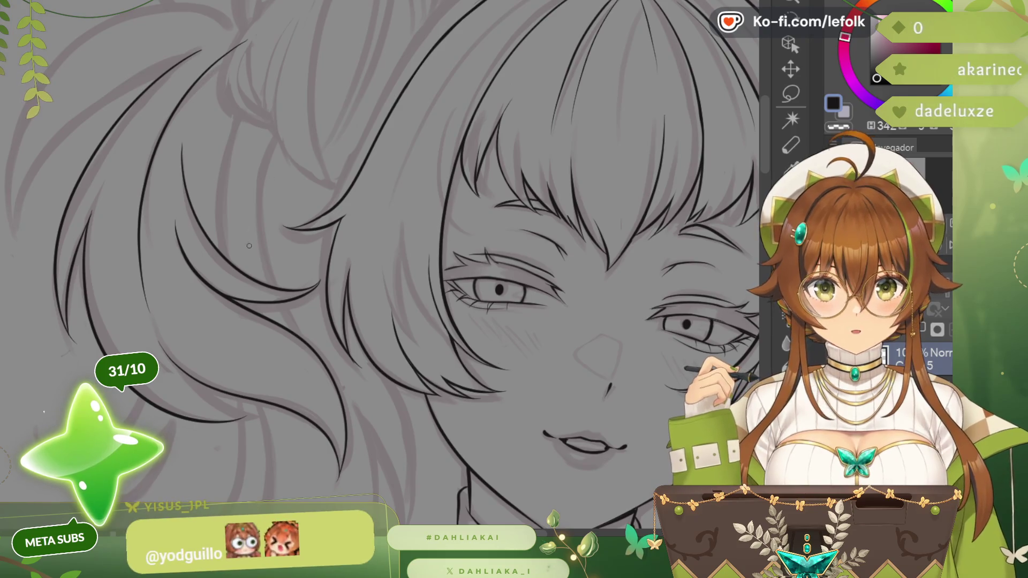
scroll(245, 129, down, 2)
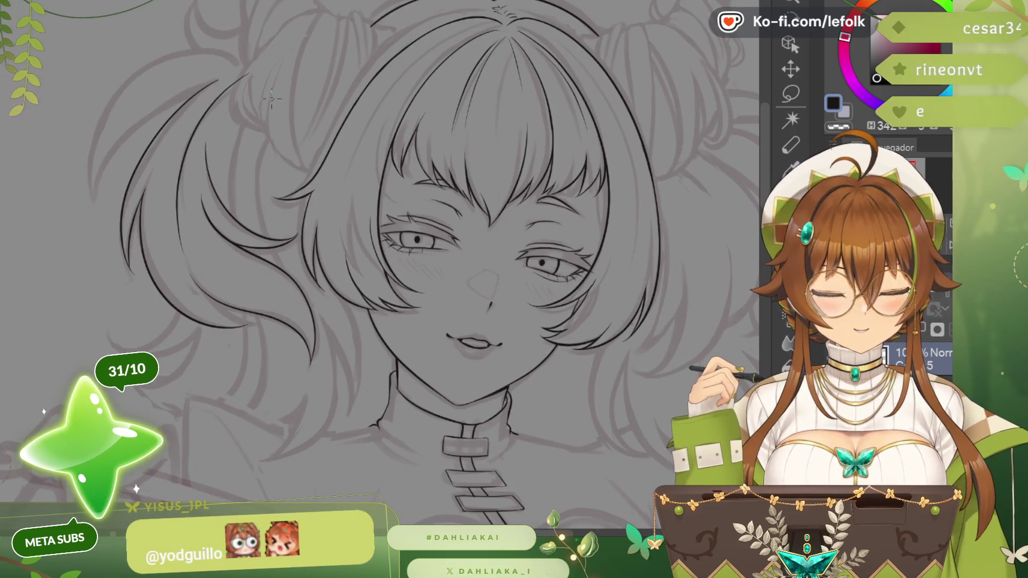
scroll(210, 301, up, 3)
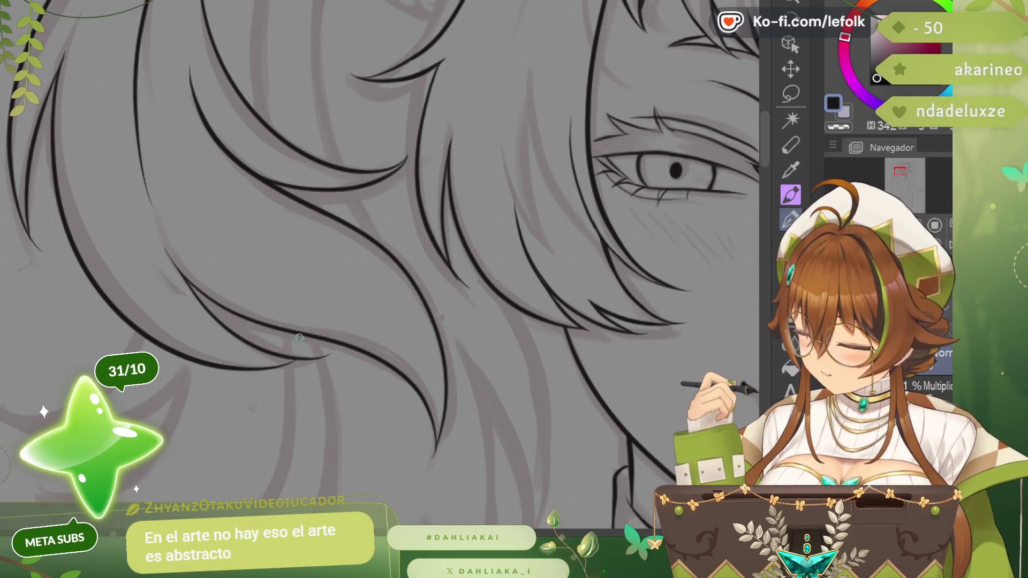
scroll(380, 266, right, 5)
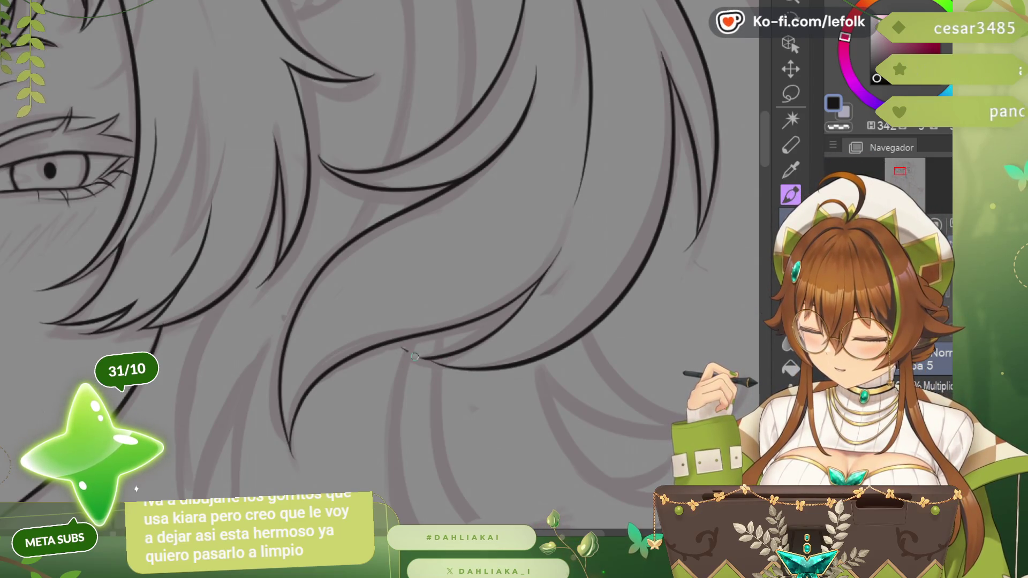
scroll(408, 325, down, 3)
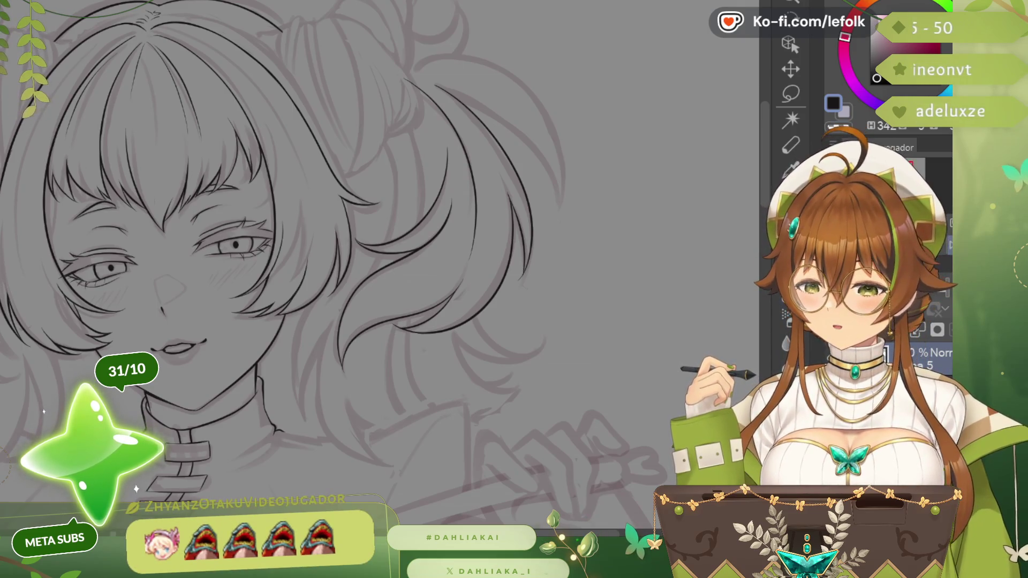
- Switch away to the GIF image search results window
key(alt+Tab)
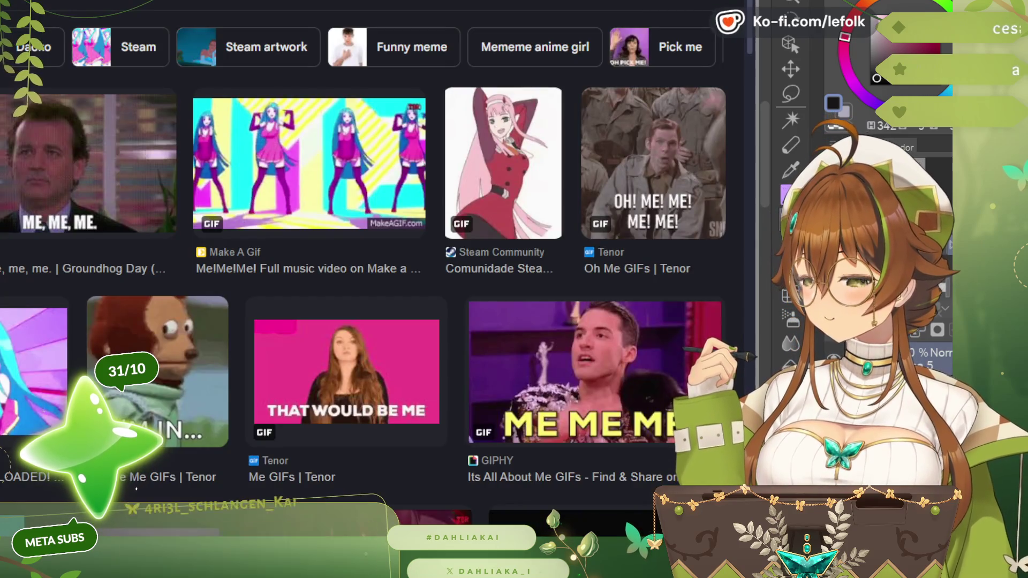
click(309, 161)
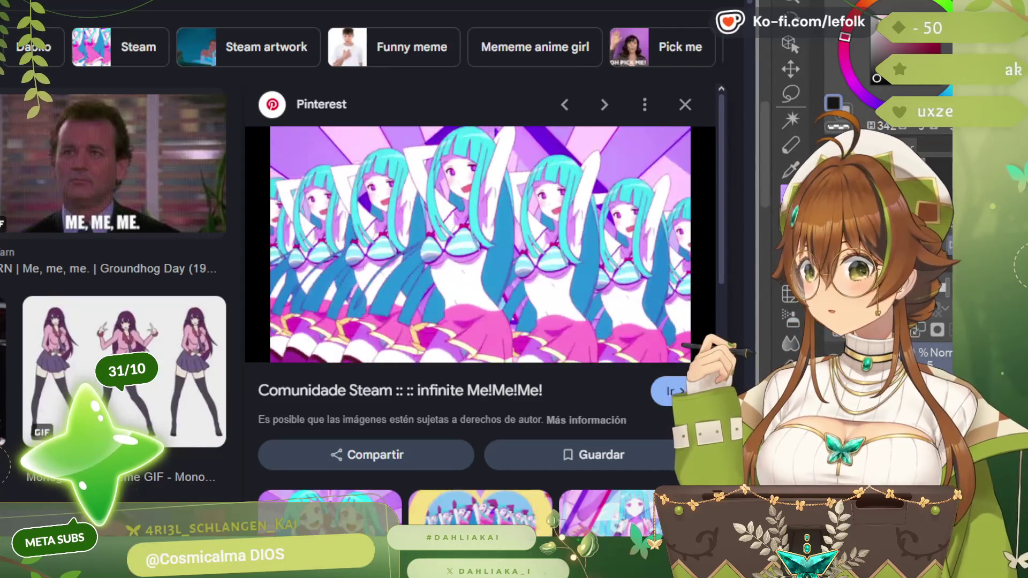
key(Right)
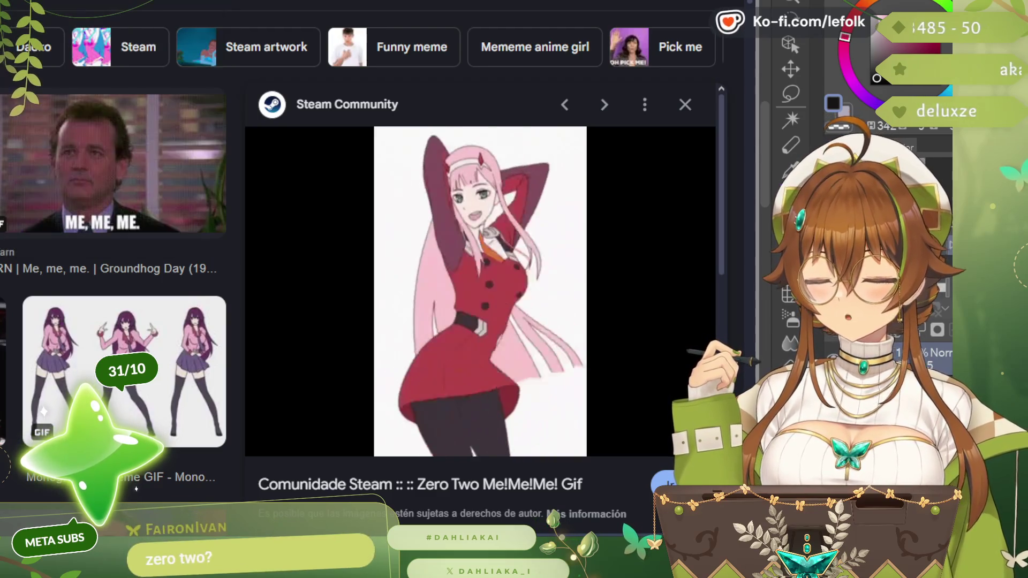
key(Escape)
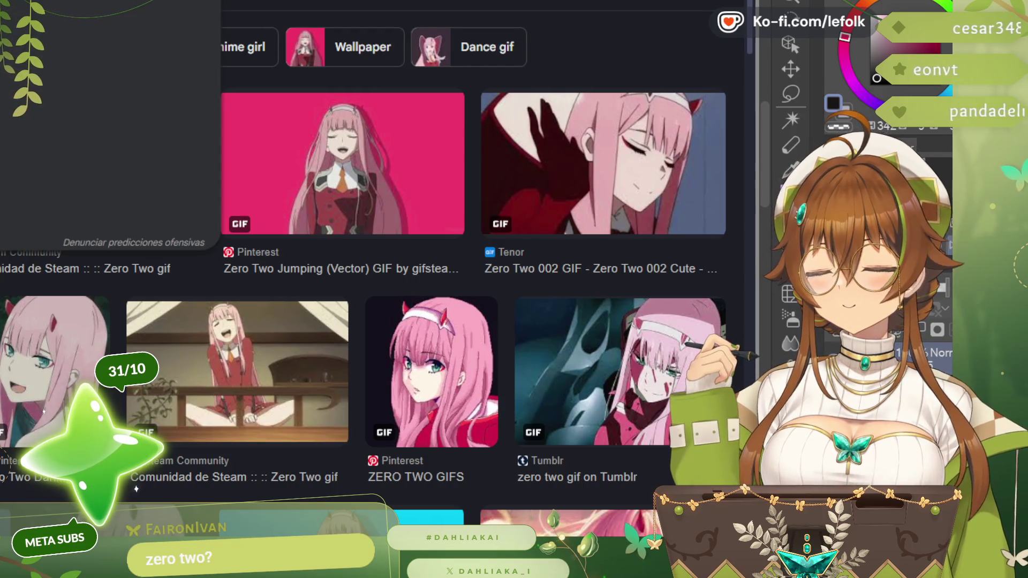
key(Return)
scroll(361, 282, down, 4)
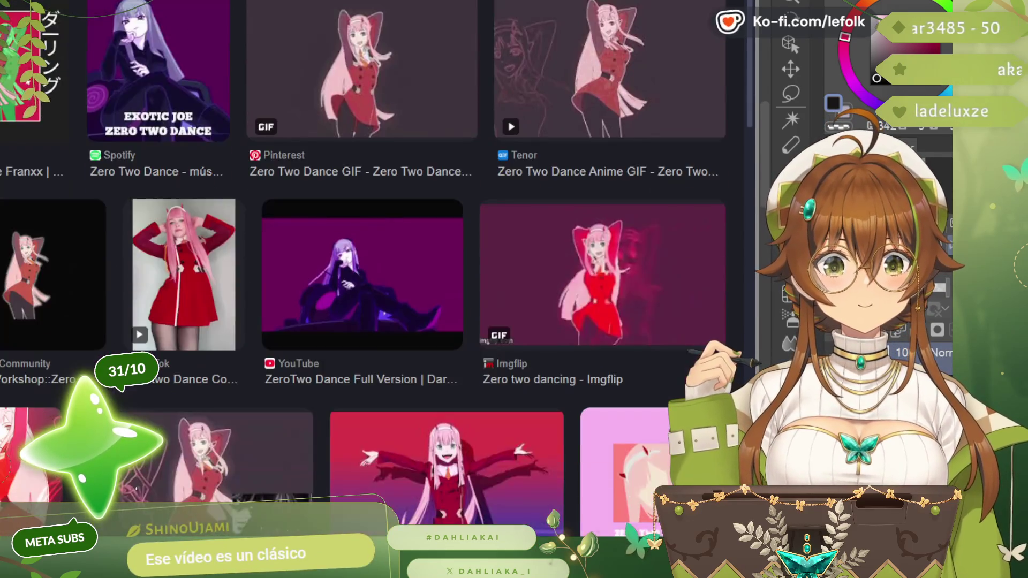
scroll(361, 282, down, 2)
scroll(362, 282, down, 3)
scroll(361, 281, down, 3)
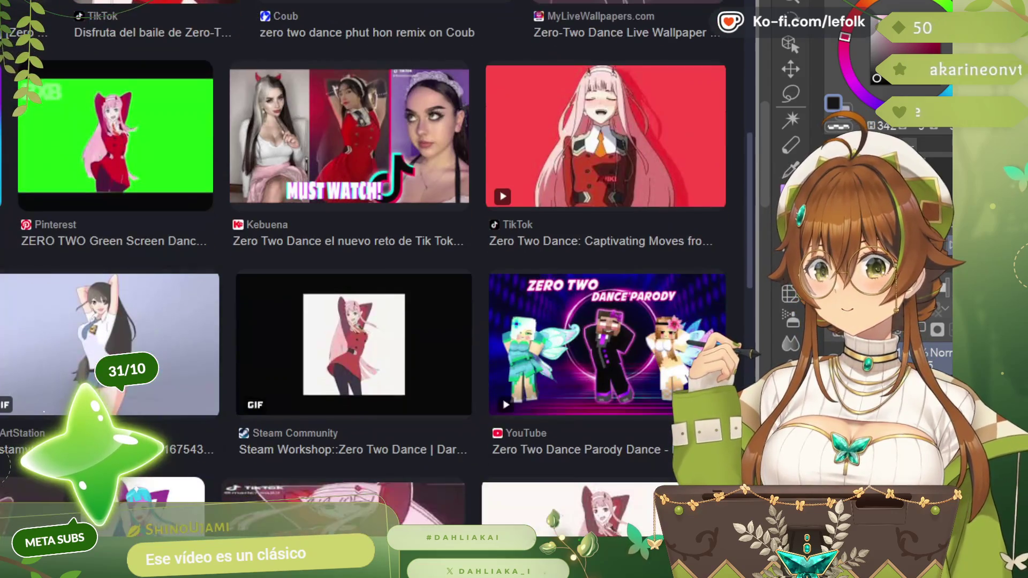
scroll(361, 282, down, 2)
click(353, 345)
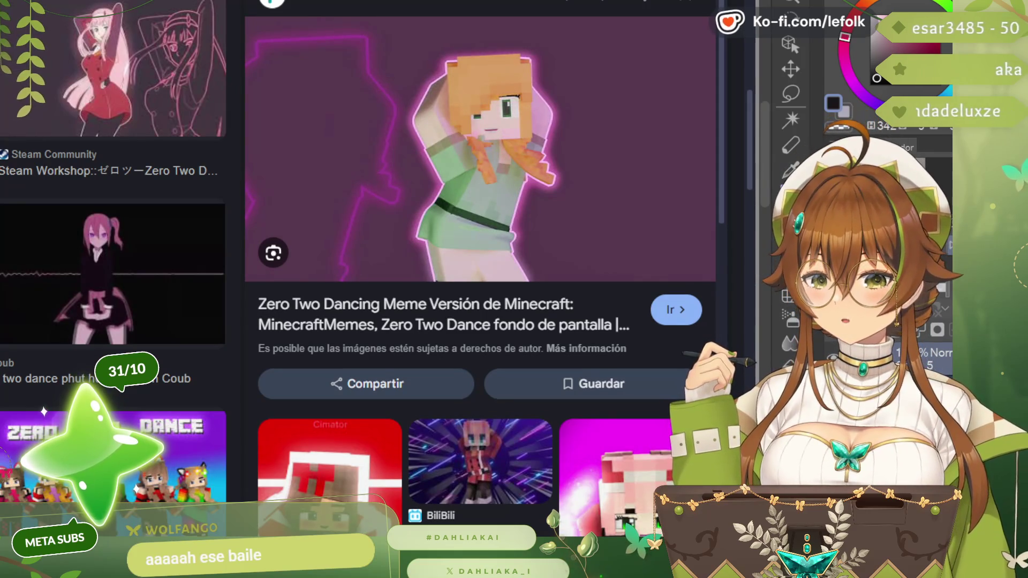
scroll(103, 342, down, 1)
scroll(103, 341, down, 3)
scroll(103, 342, down, 3)
scroll(104, 342, down, 1)
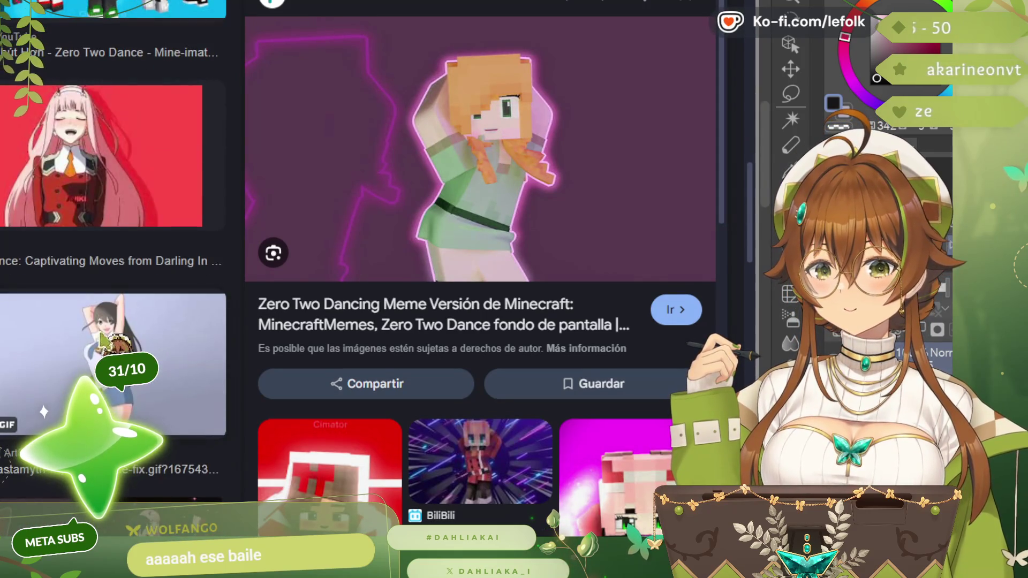
click(103, 341)
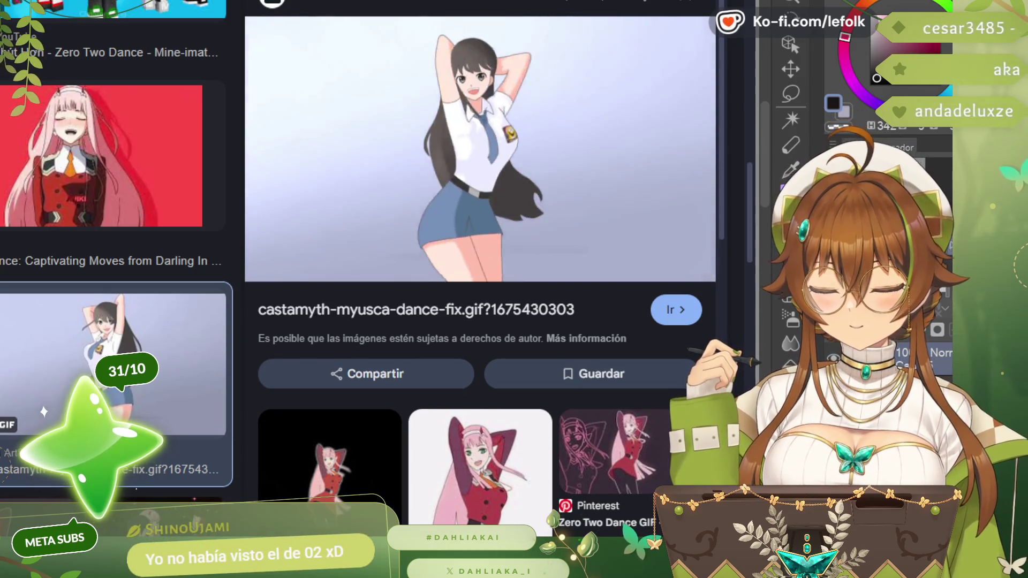
scroll(117, 266, down, 3)
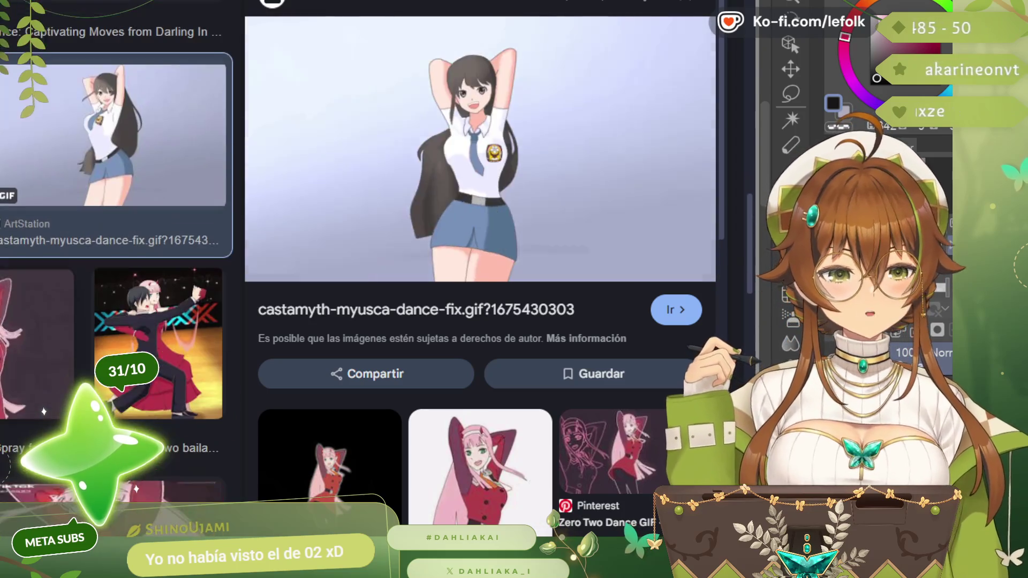
scroll(117, 265, down, 2)
key(Right)
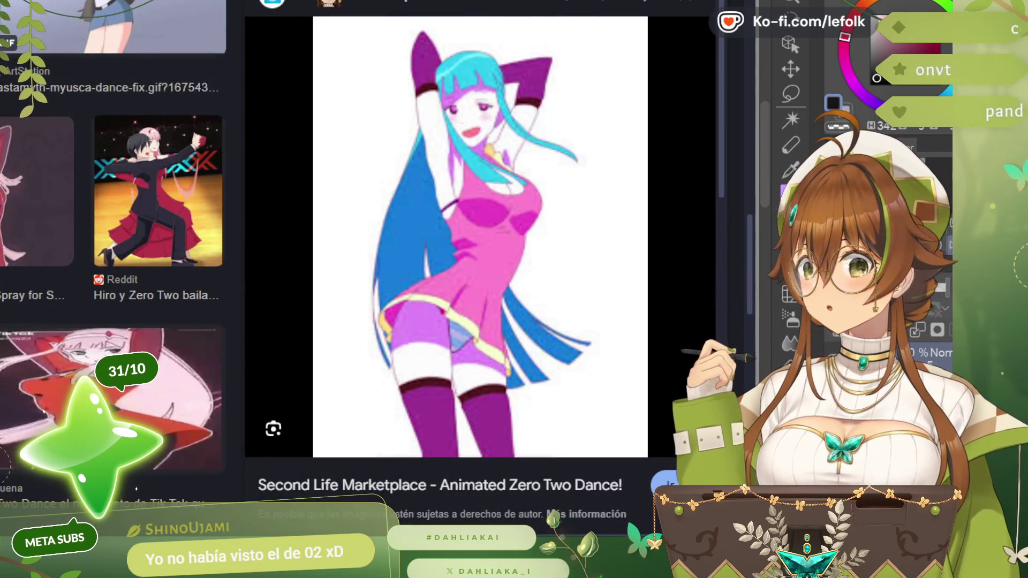
scroll(116, 265, down, 2)
scroll(116, 266, down, 2)
scroll(117, 265, down, 2)
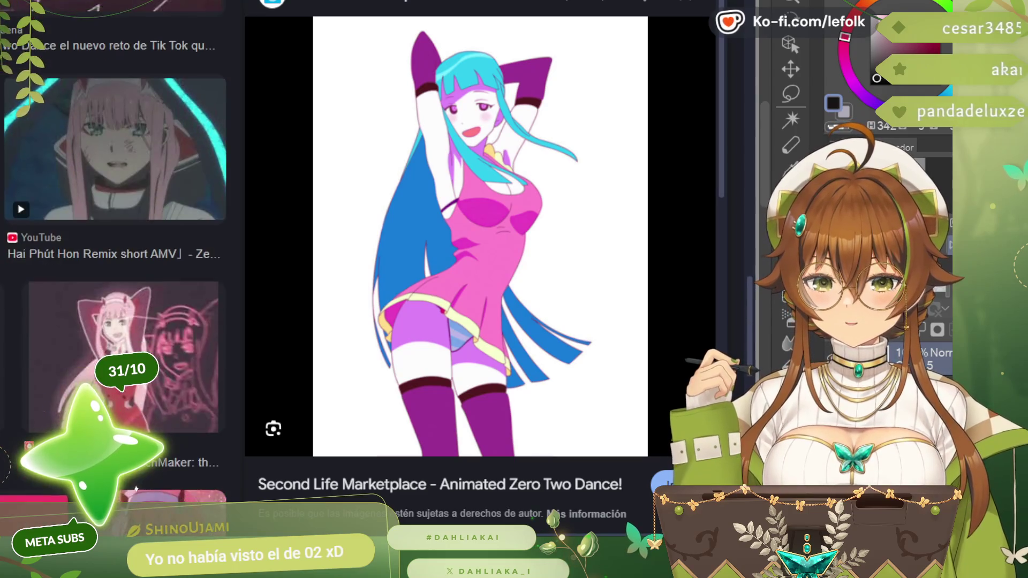
scroll(117, 265, down, 2)
scroll(116, 265, down, 3)
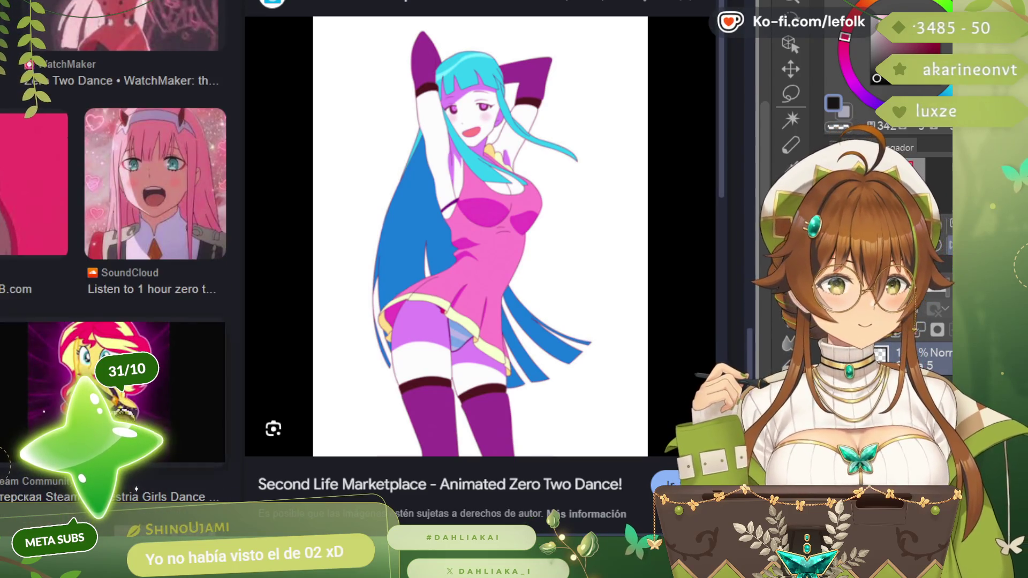
click(116, 386)
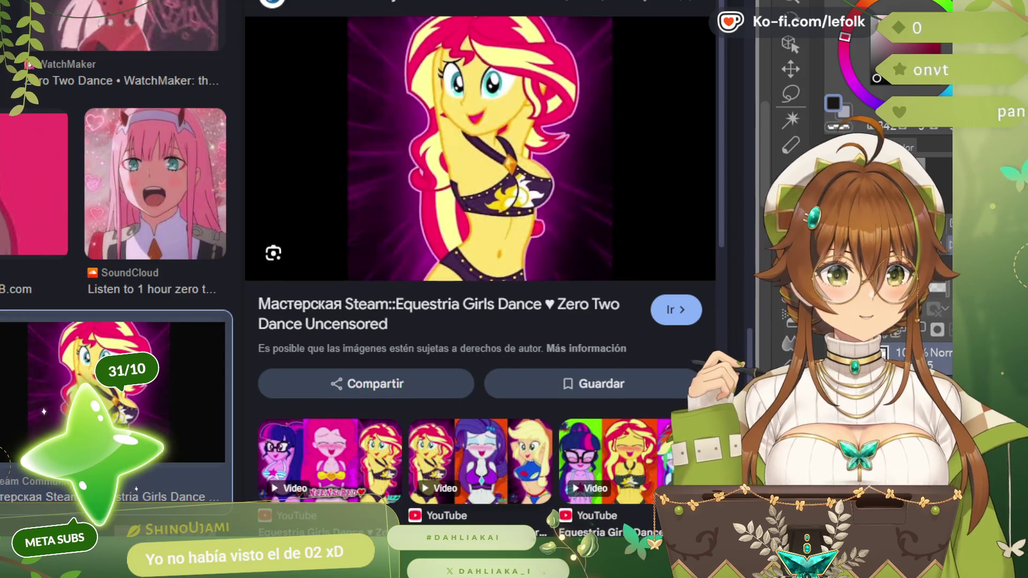
scroll(117, 265, down, 3)
scroll(117, 265, down, 1)
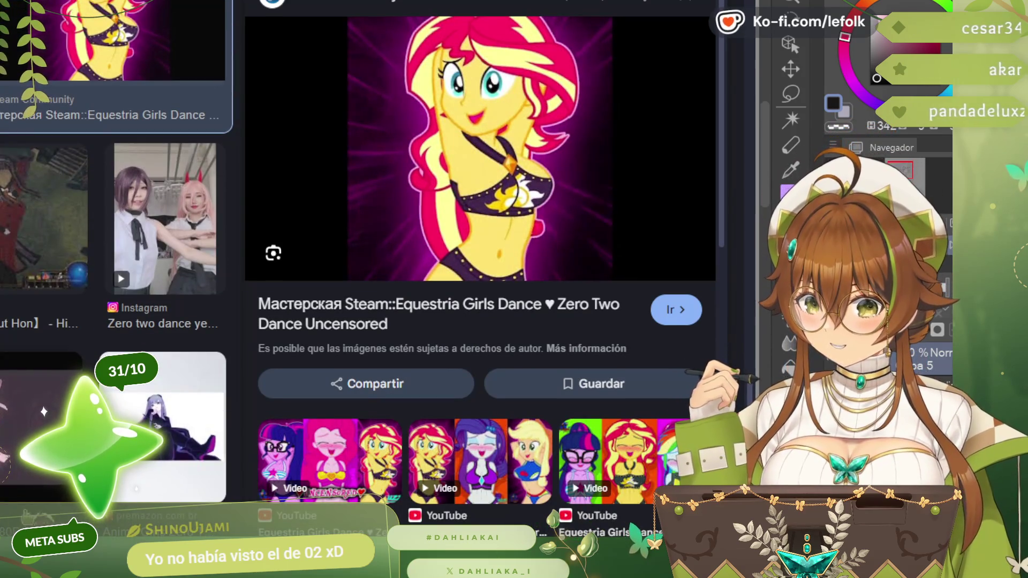
scroll(116, 266, down, 5)
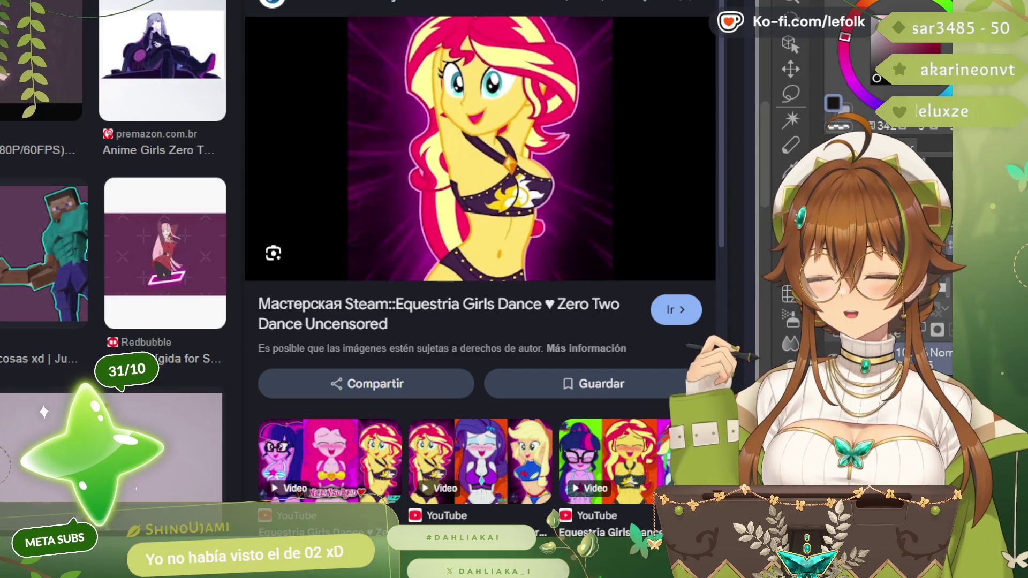
scroll(116, 265, up, 1)
scroll(116, 265, down, 5)
scroll(117, 265, down, 3)
scroll(117, 265, down, 3)
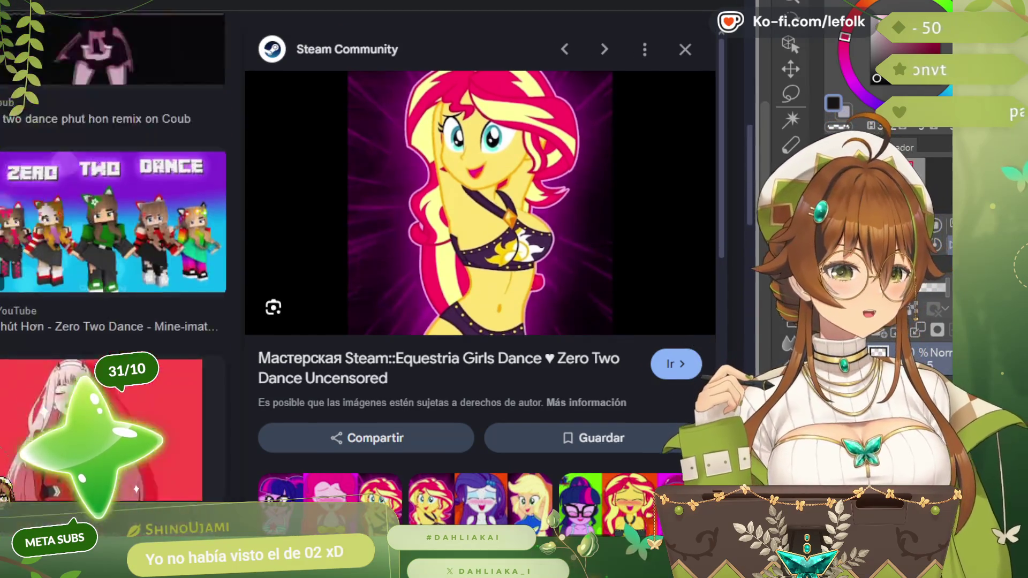
scroll(117, 266, down, 3)
scroll(116, 265, down, 3)
scroll(116, 265, down, 3)
scroll(116, 265, up, 1)
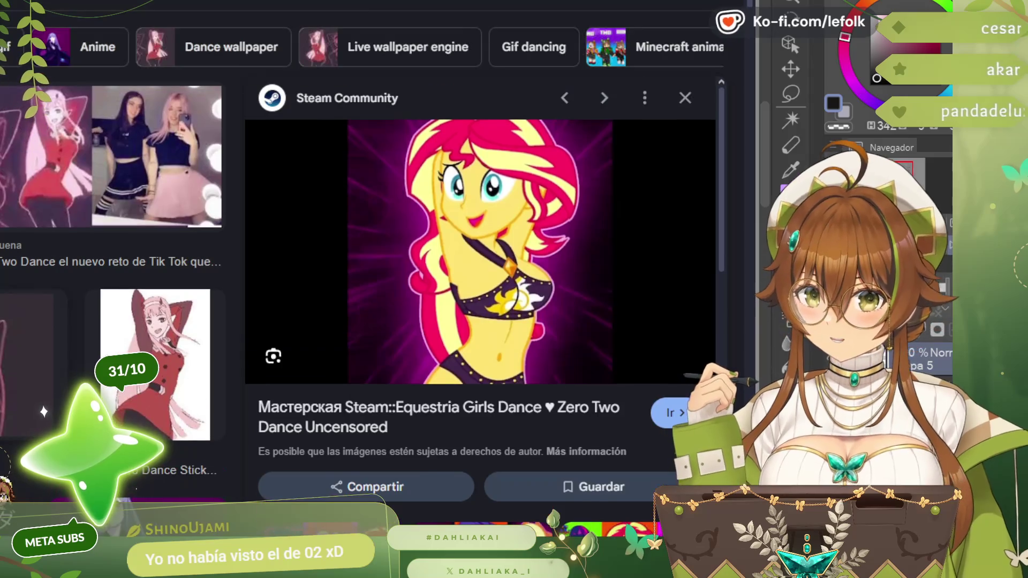
click(684, 97)
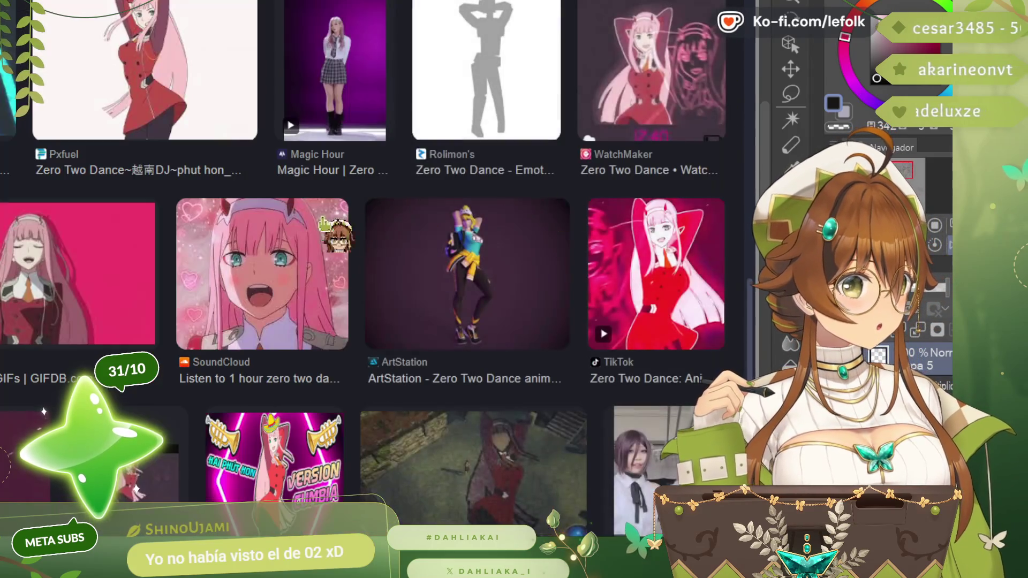
scroll(97, 345, up, 5)
scroll(97, 345, up, 3)
scroll(97, 346, up, 3)
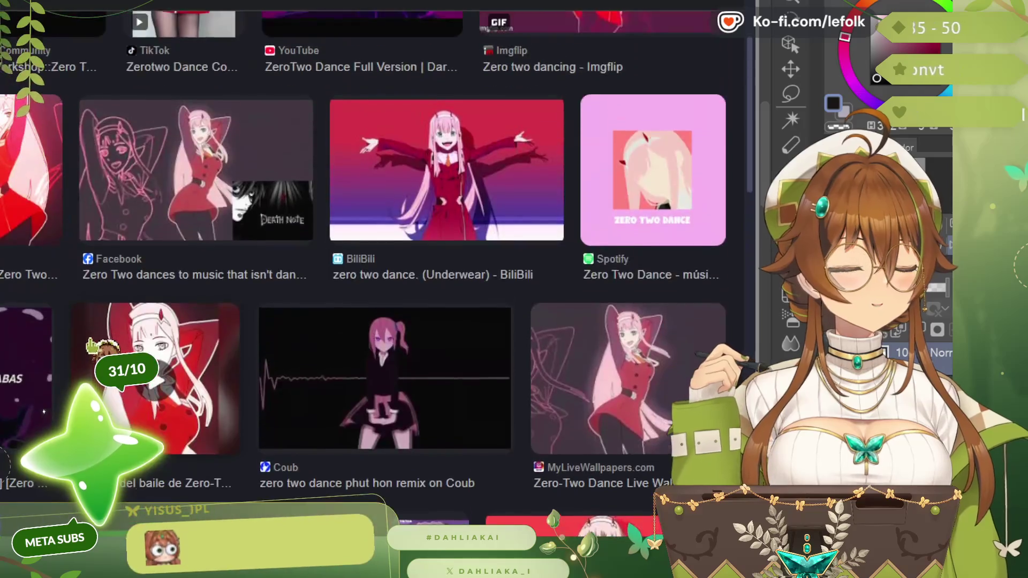
scroll(96, 348, up, 3)
scroll(173, 325, up, 3)
scroll(181, 334, up, 2)
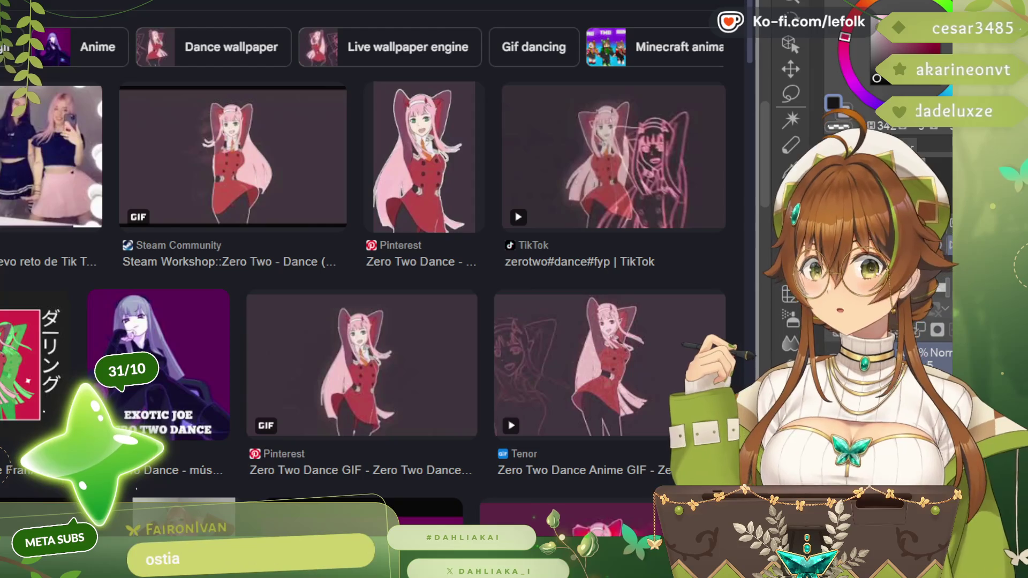
scroll(135, 487, down, 5)
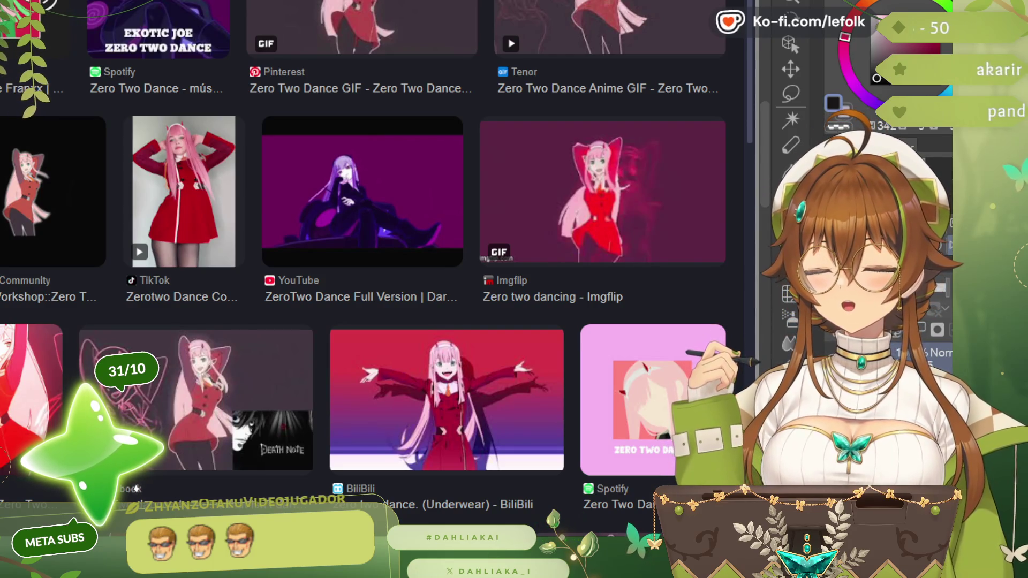
- Preview the Imgflip and SoundCloud Zero Two dance results, then return to the lineart
click(602, 193)
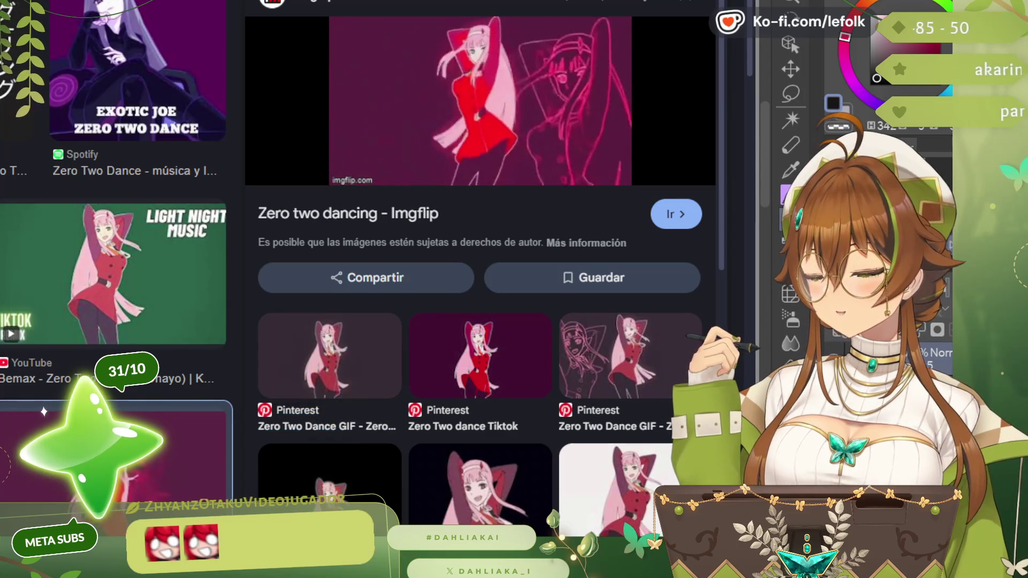
scroll(469, 269, up, 1)
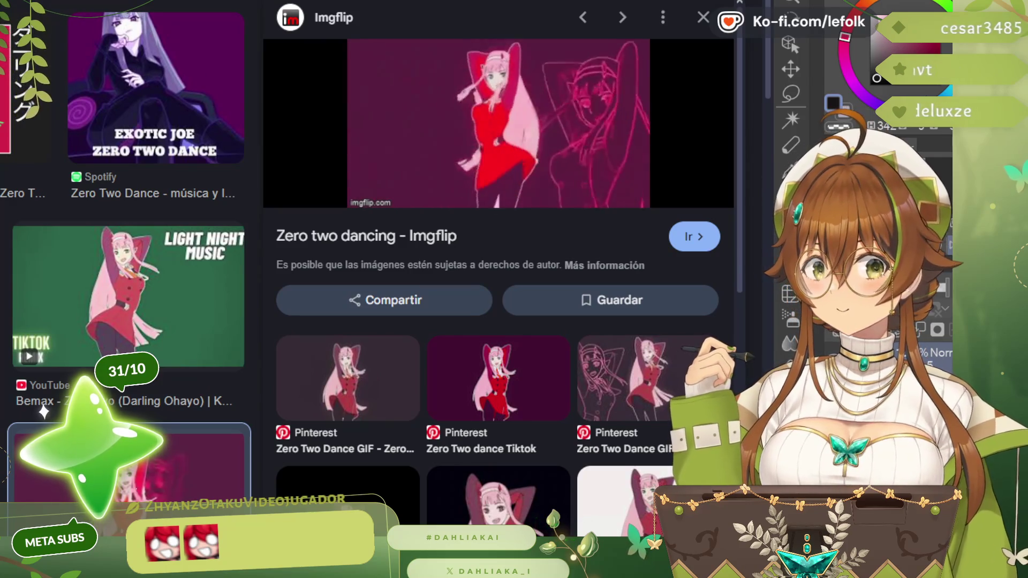
scroll(369, 289, up, 2)
scroll(370, 289, up, 2)
scroll(370, 289, up, 1)
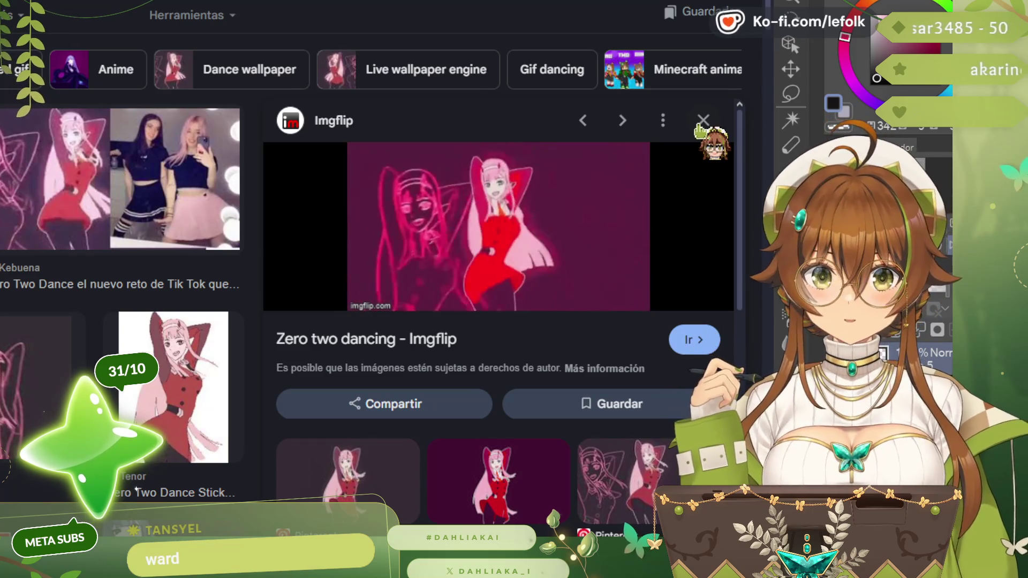
click(703, 122)
scroll(386, 289, down, 3)
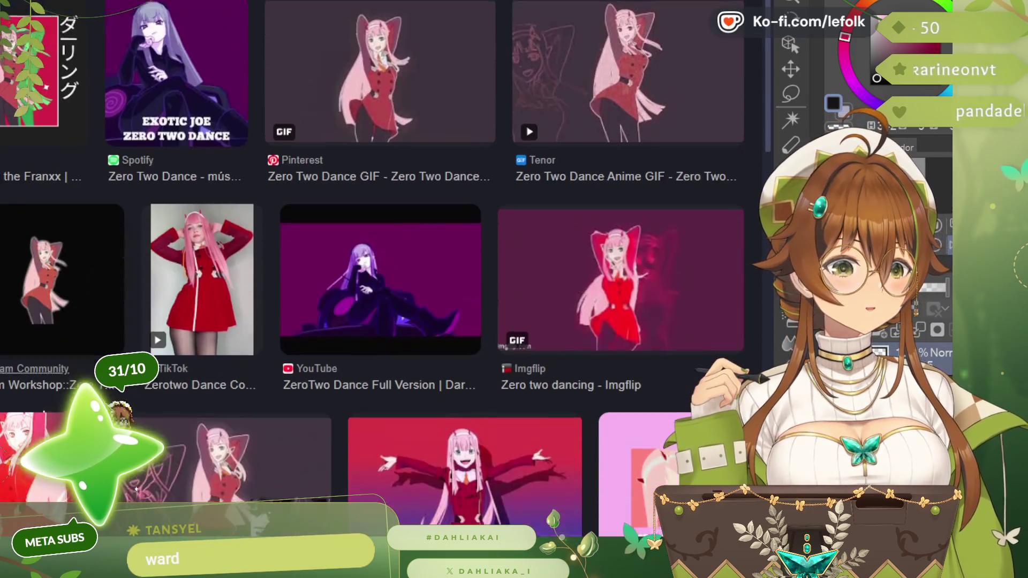
scroll(386, 290, down, 2)
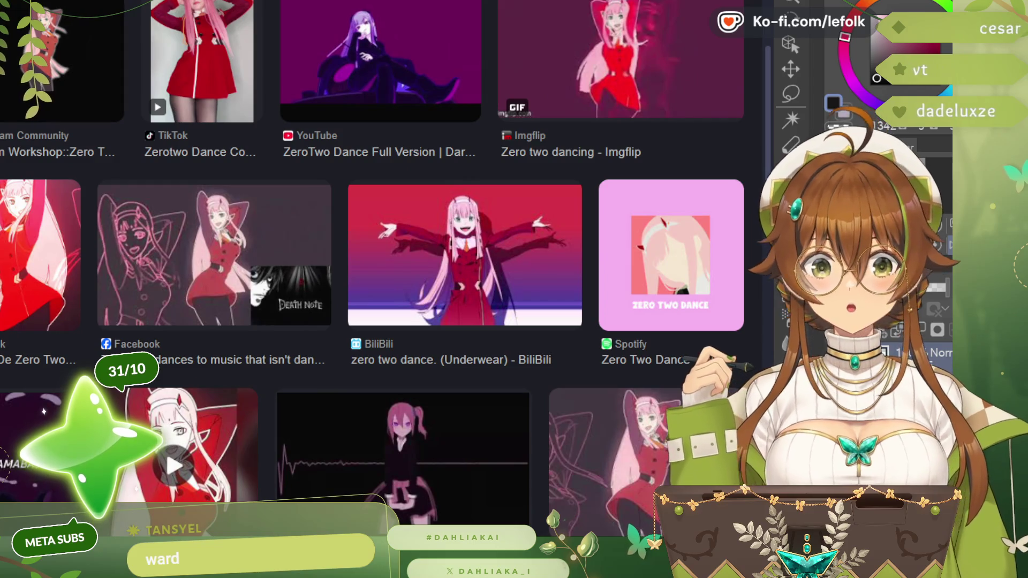
click(402, 458)
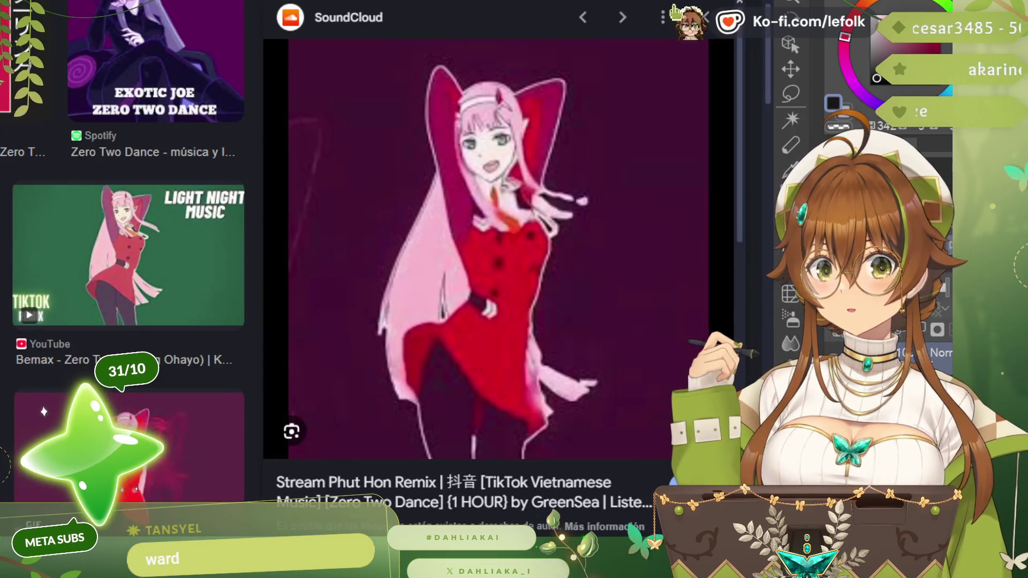
scroll(583, 122, up, 3)
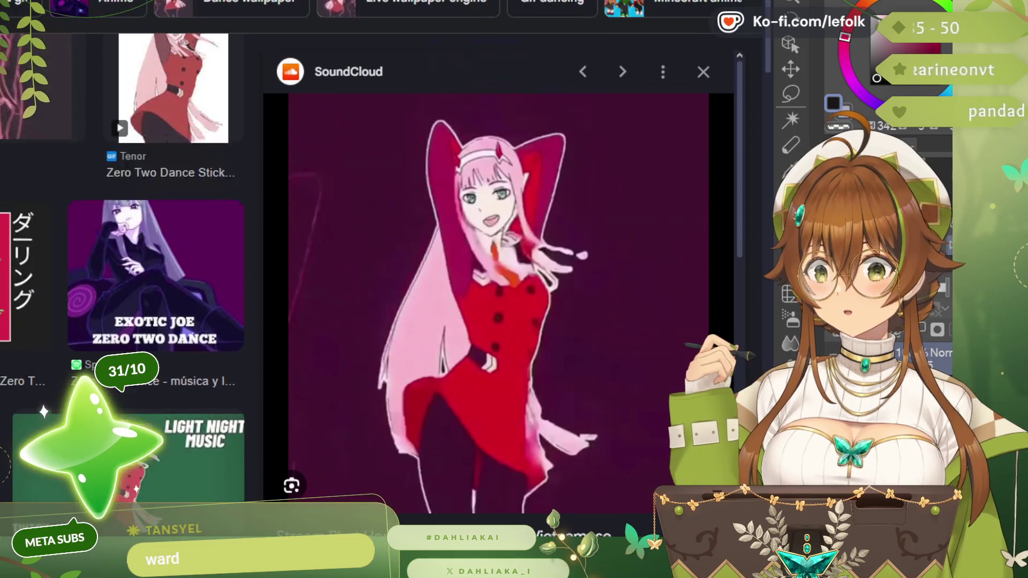
scroll(582, 122, up, 2)
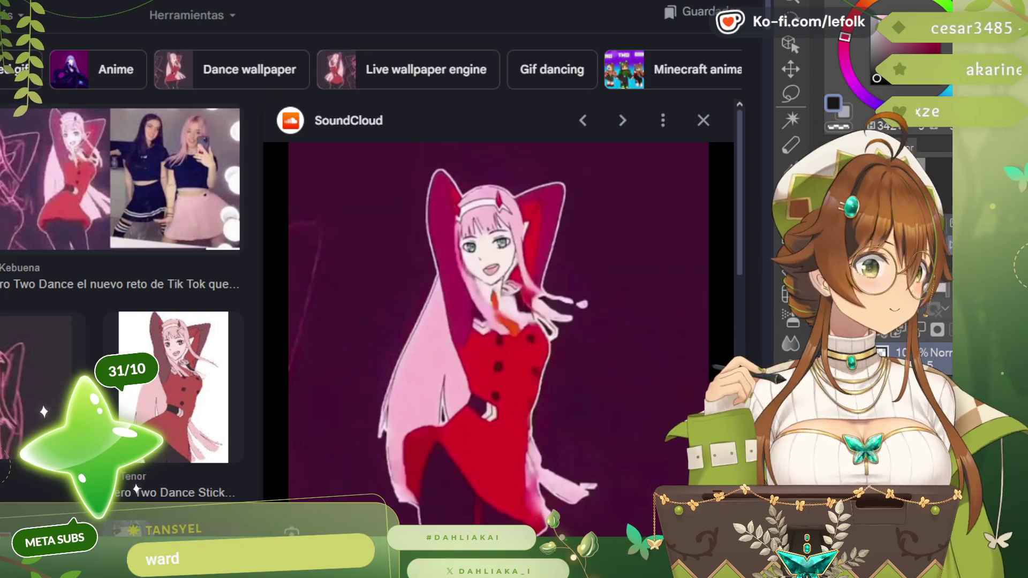
key(alt+Tab)
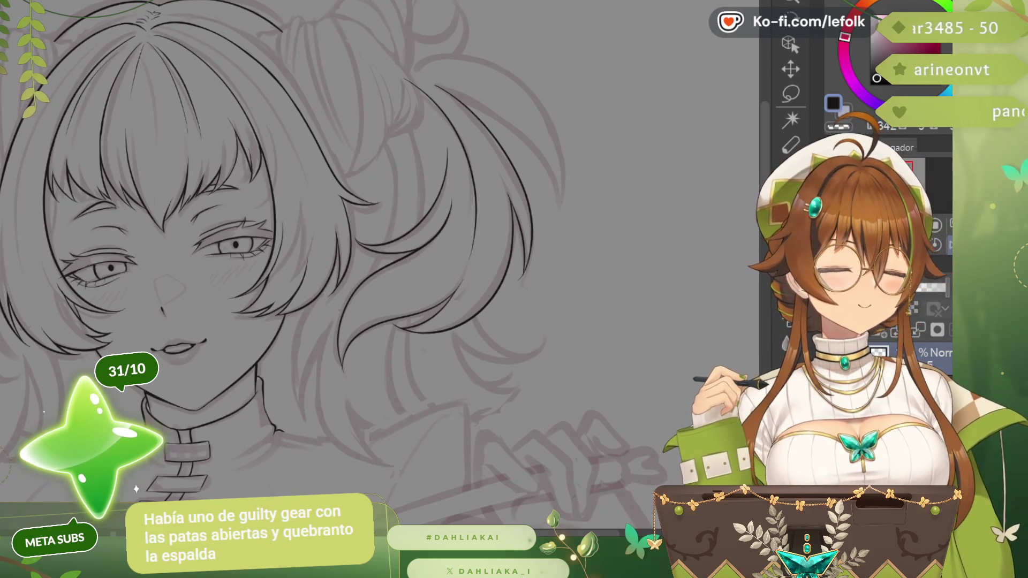
scroll(584, 518, down, 2)
scroll(584, 519, down, 1)
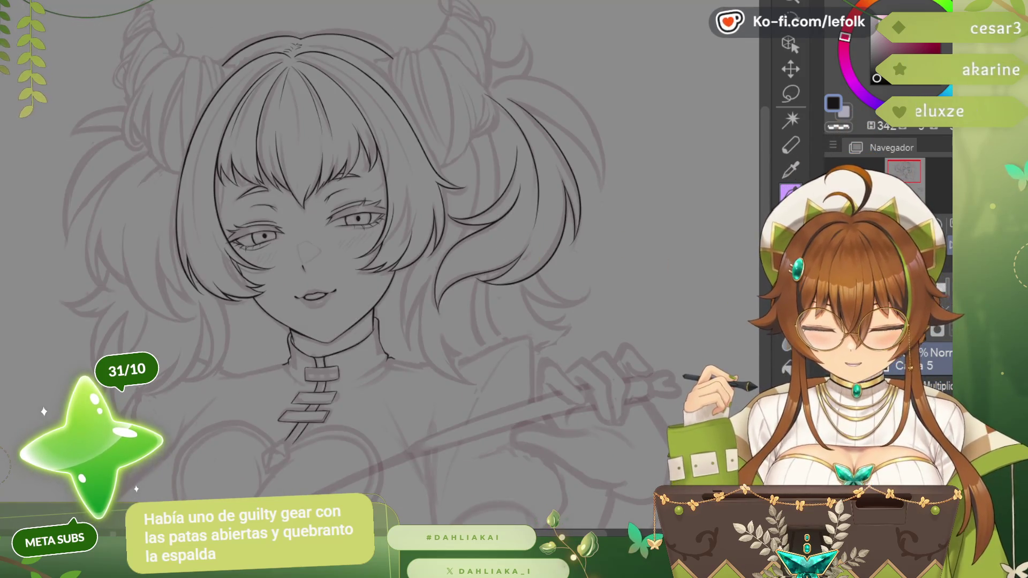
scroll(393, 307, up, 2)
scroll(393, 307, up, 2)
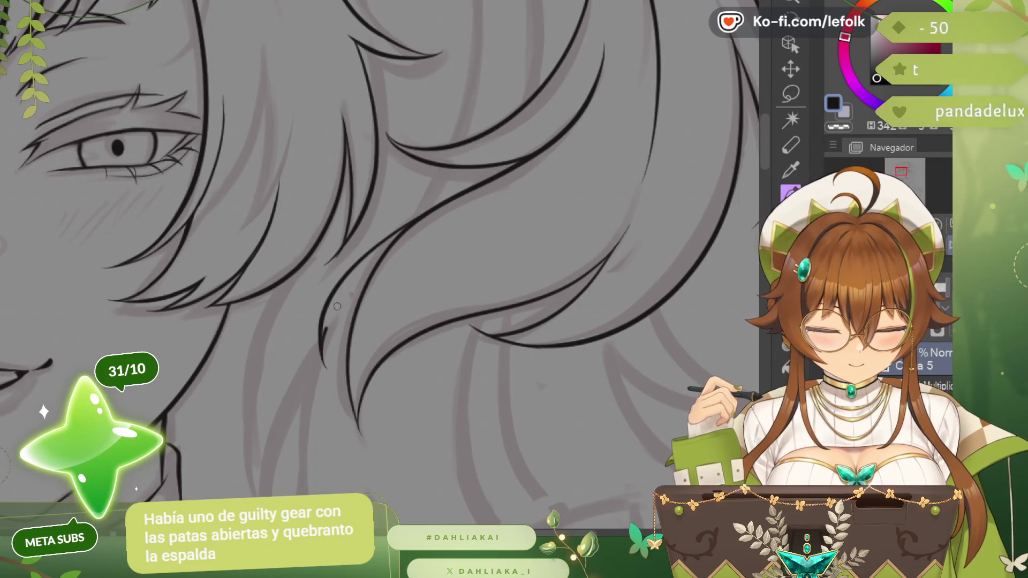
- Ink a hair strand curving up beside the neck, then mirror the view and bring the torso in
drag(337, 306, 420, 223)
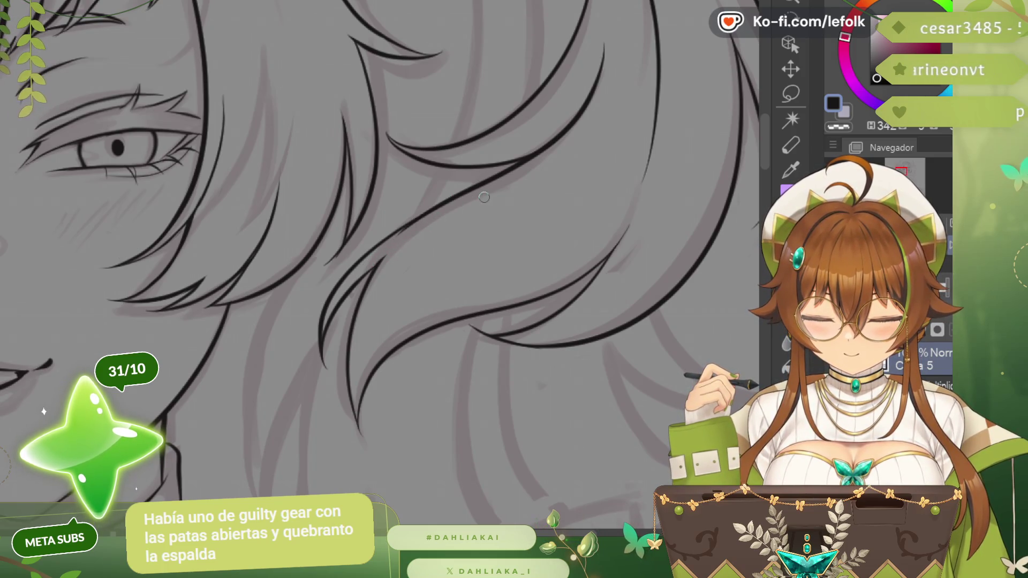
scroll(555, 151, down, 2)
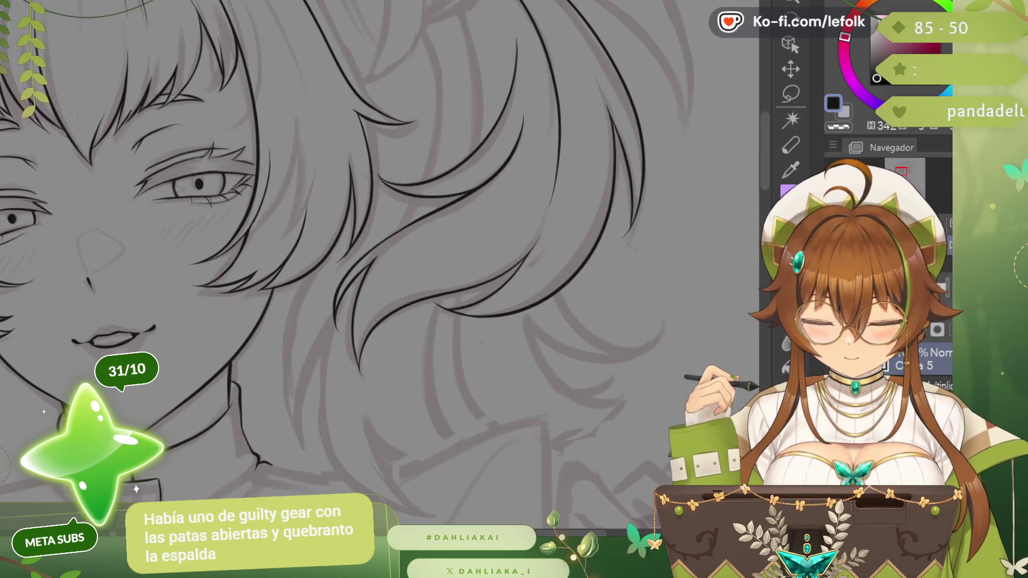
scroll(376, 265, down, 1)
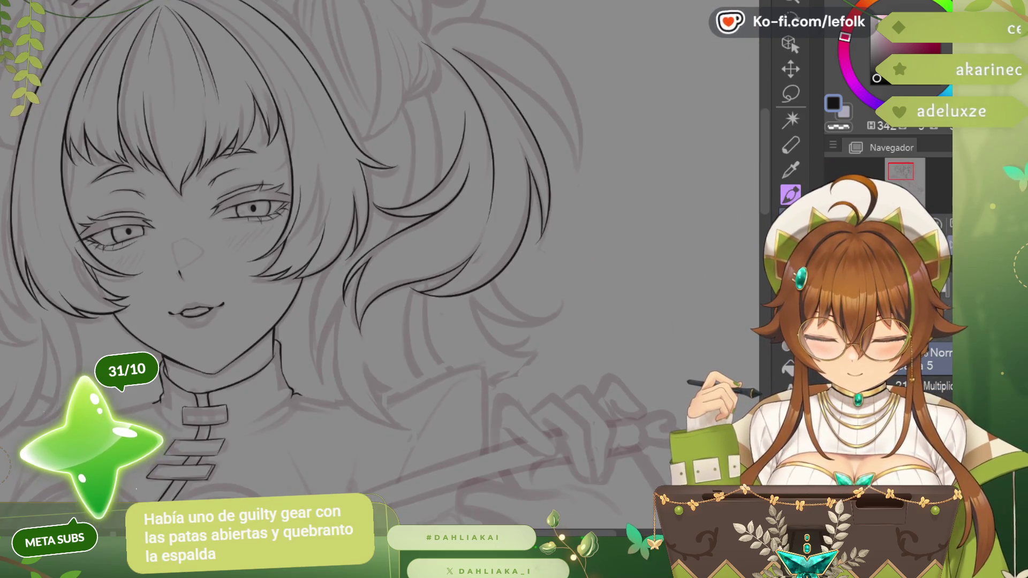
key(h)
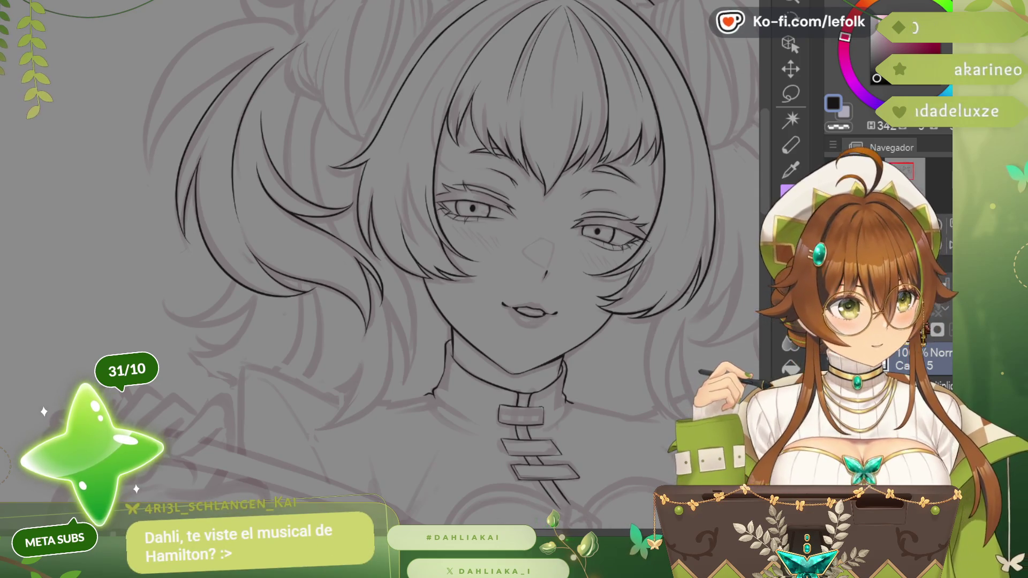
drag(908, 415, 690, 257)
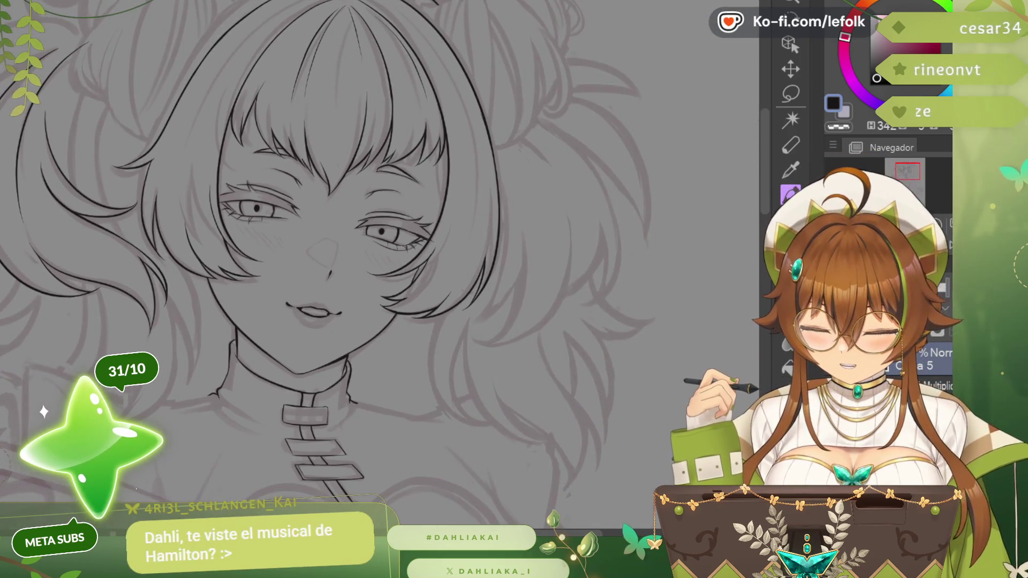
scroll(456, 212, up, 1)
scroll(454, 213, up, 1)
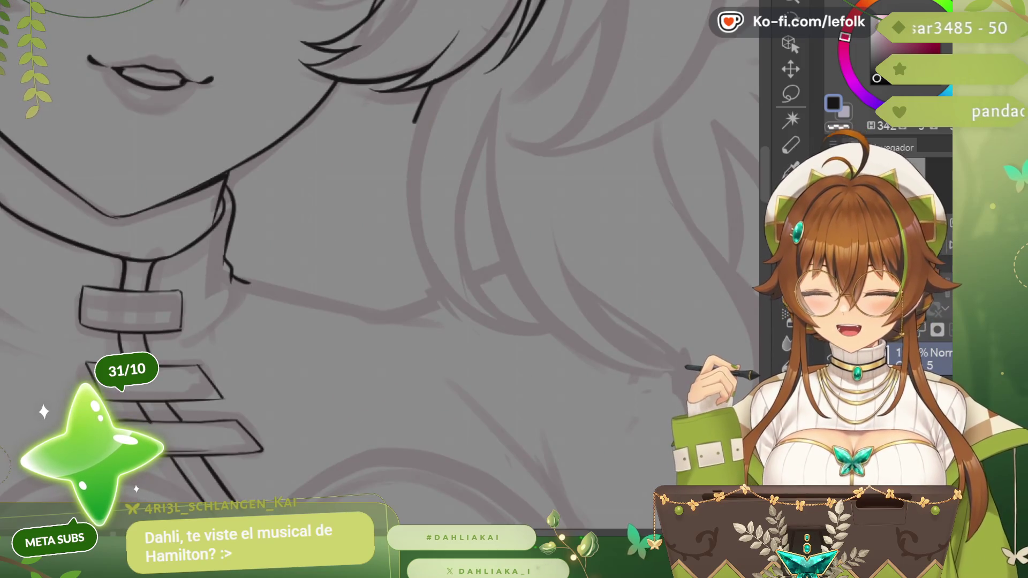
- Trace the curve along the hair strand, undoing the first attempt and redrawing it on a better path
drag(422, 88, 555, 323)
key(ctrl+z)
mouse_move(428, 99)
mouse_down()
mouse_move(523, 323)
mouse_move(521, 76)
mouse_up()
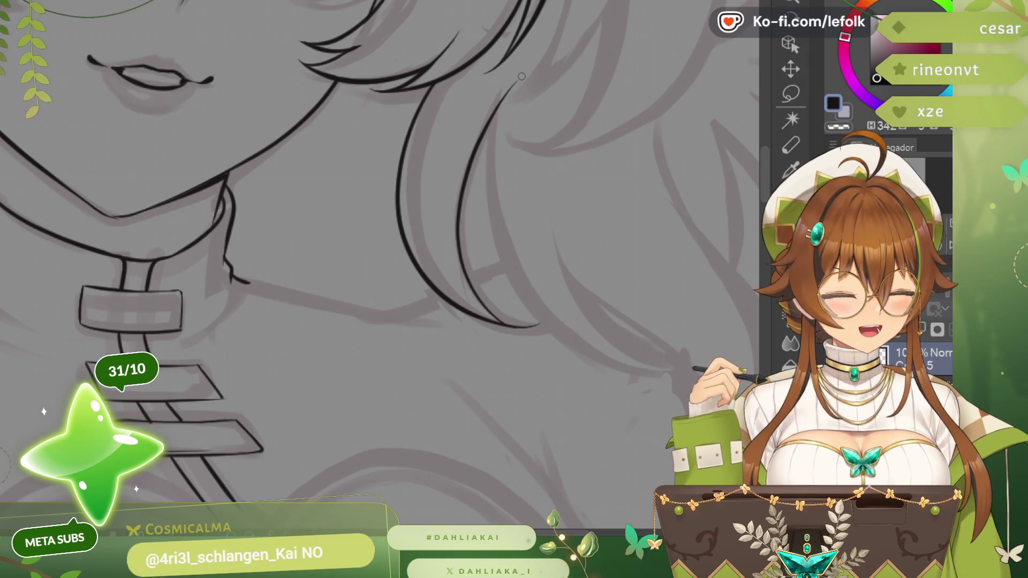
scroll(541, 56, down, 1)
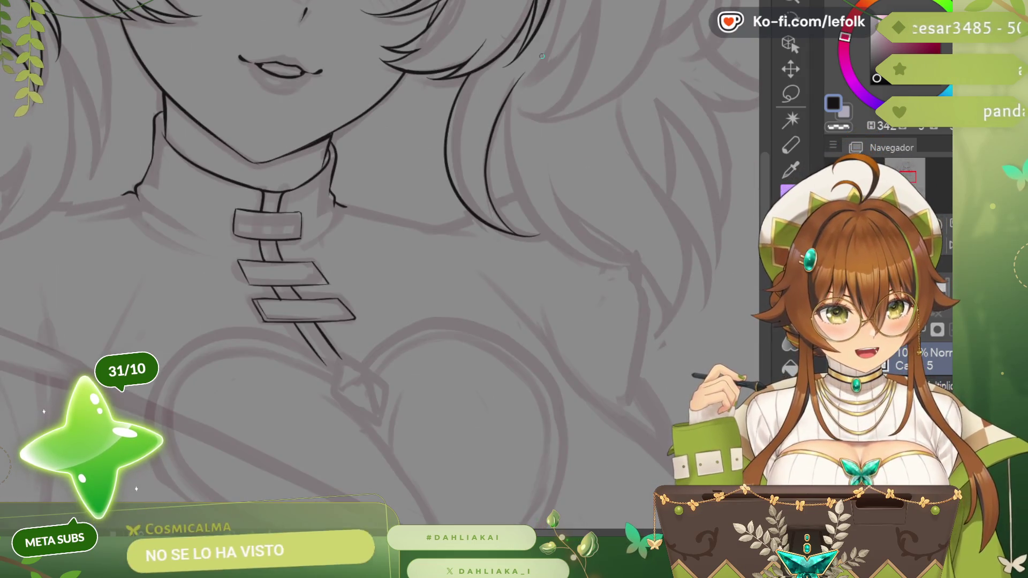
- Replace the last stroke with a new upper side-hair strand line, retrying it once
key(ctrl+z)
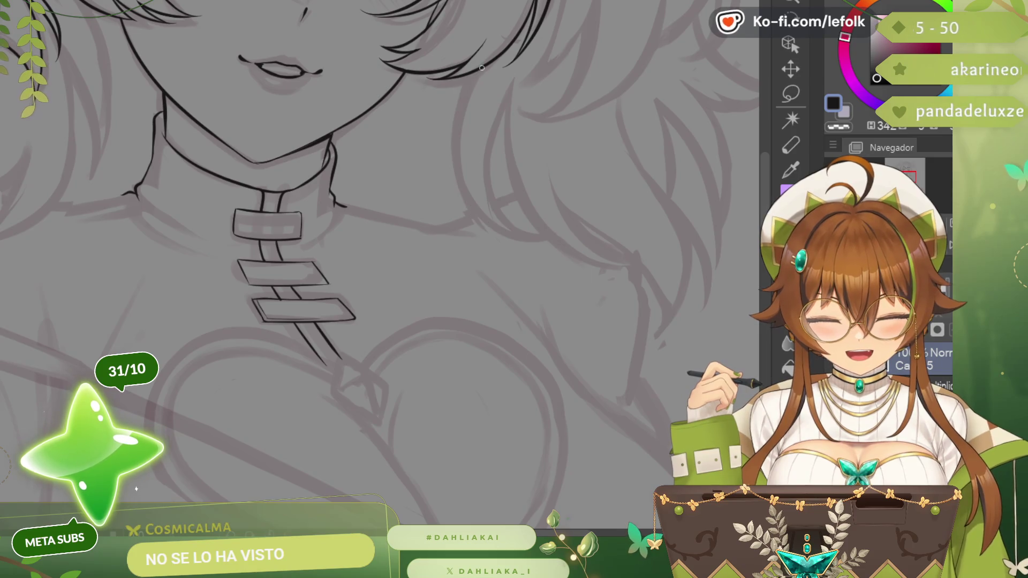
drag(481, 67, 546, 233)
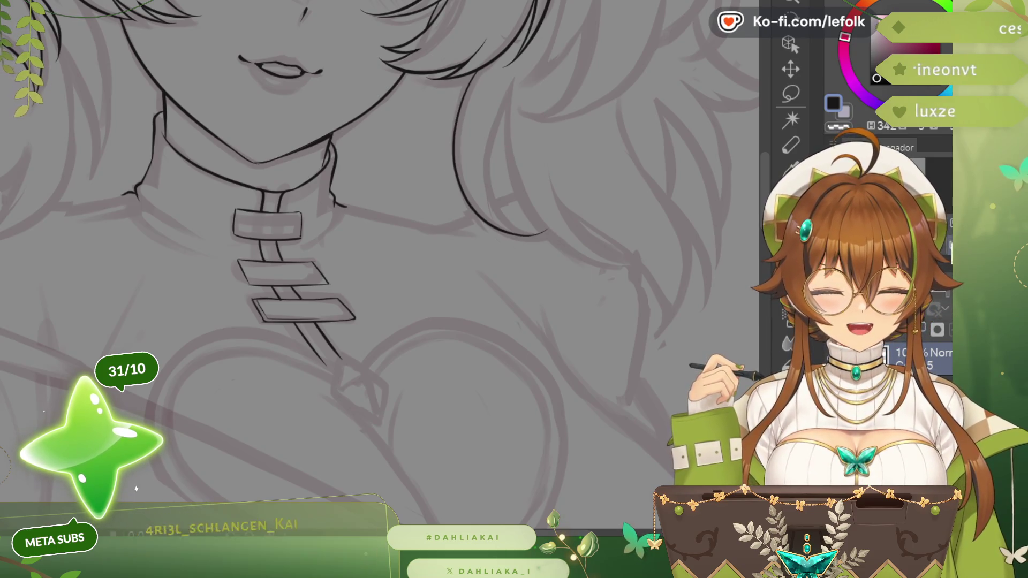
drag(126, 230, 310, 230)
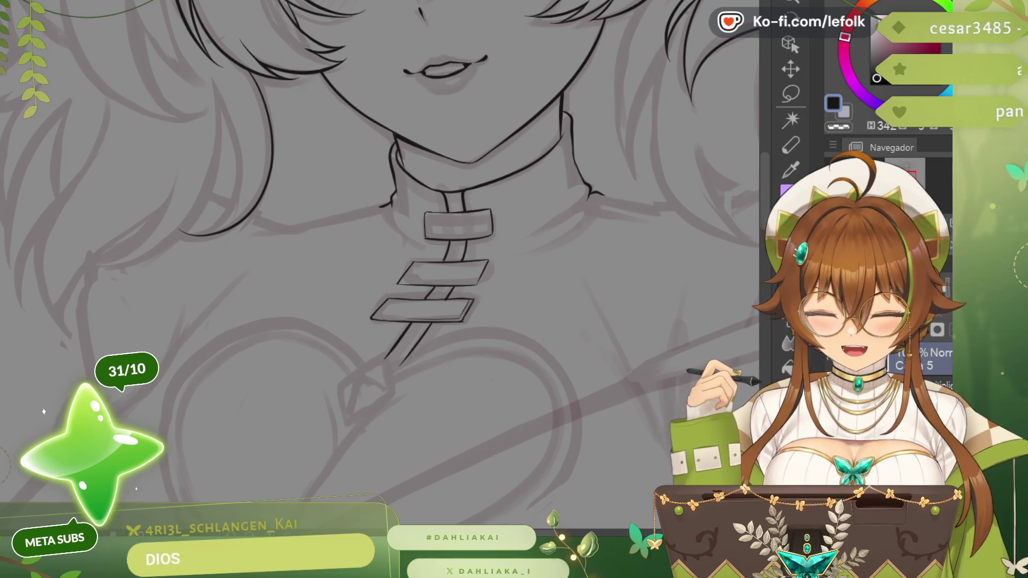
mouse_move(673, 108)
mouse_down()
mouse_move(505, 97)
mouse_move(558, 300)
mouse_up()
scroll(505, 98, up, 2)
key(ctrl+z)
mouse_move(518, 44)
mouse_down()
mouse_move(510, 129)
mouse_move(562, 302)
mouse_up()
scroll(546, 189, down, 1)
scroll(541, 180, down, 1)
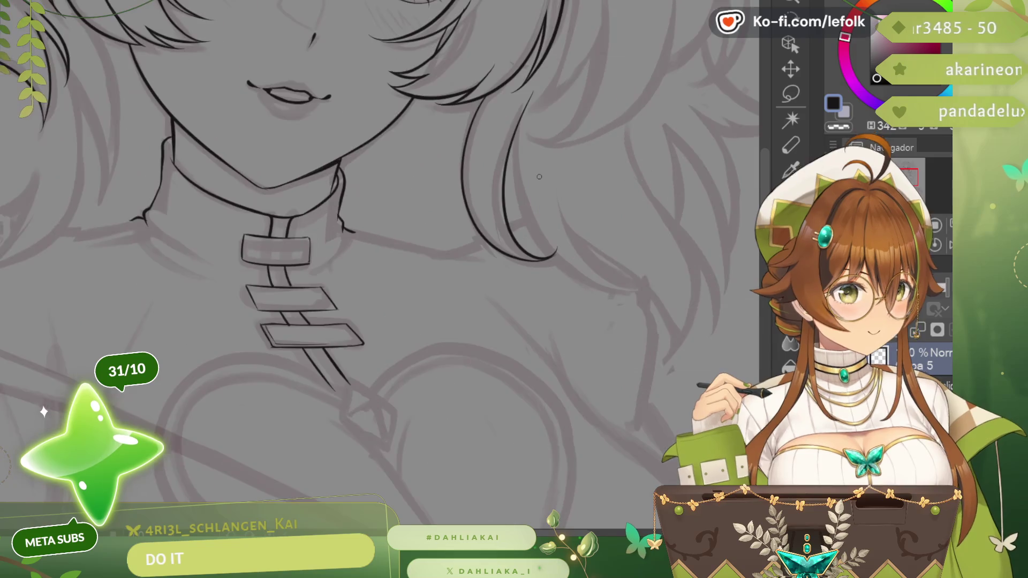
scroll(540, 175, up, 1)
scroll(544, 305, up, 1)
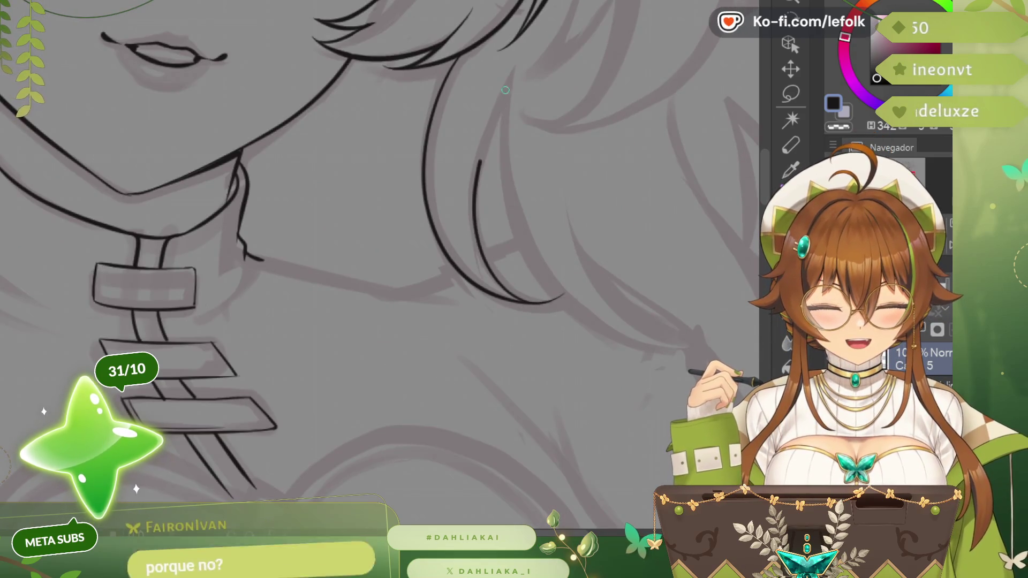
- Ink the long curling strand beside the jaw, undoing thin attempts and extending it down
drag(526, 69, 667, 365)
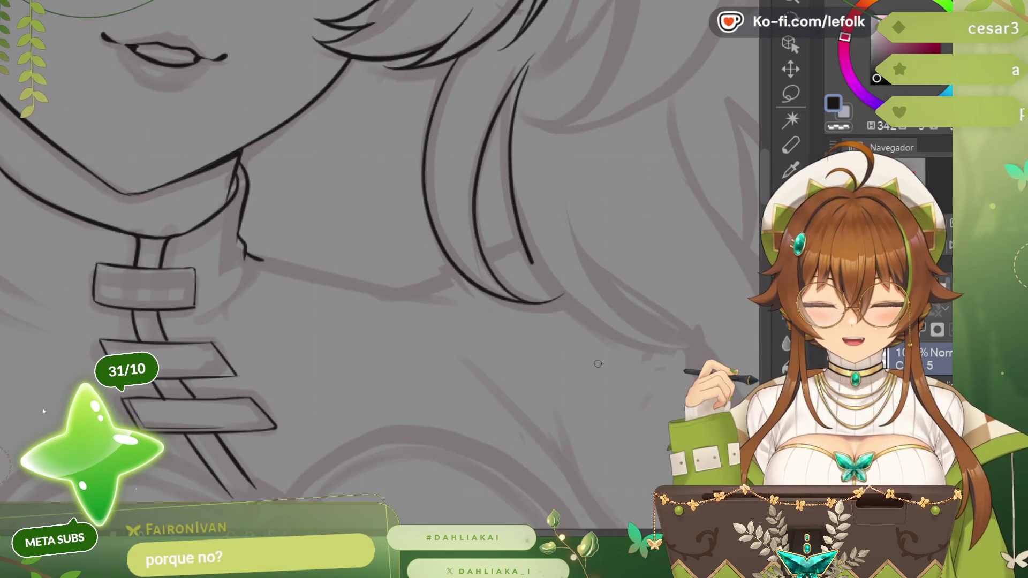
drag(540, 165, 364, 161)
key(ctrl+z)
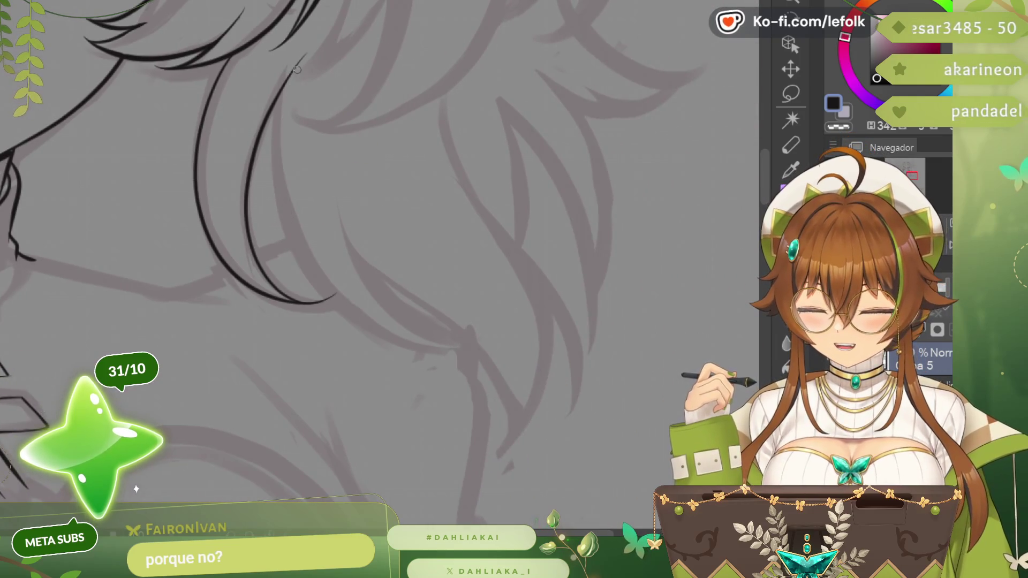
drag(293, 68, 457, 310)
scroll(459, 348, down, 3)
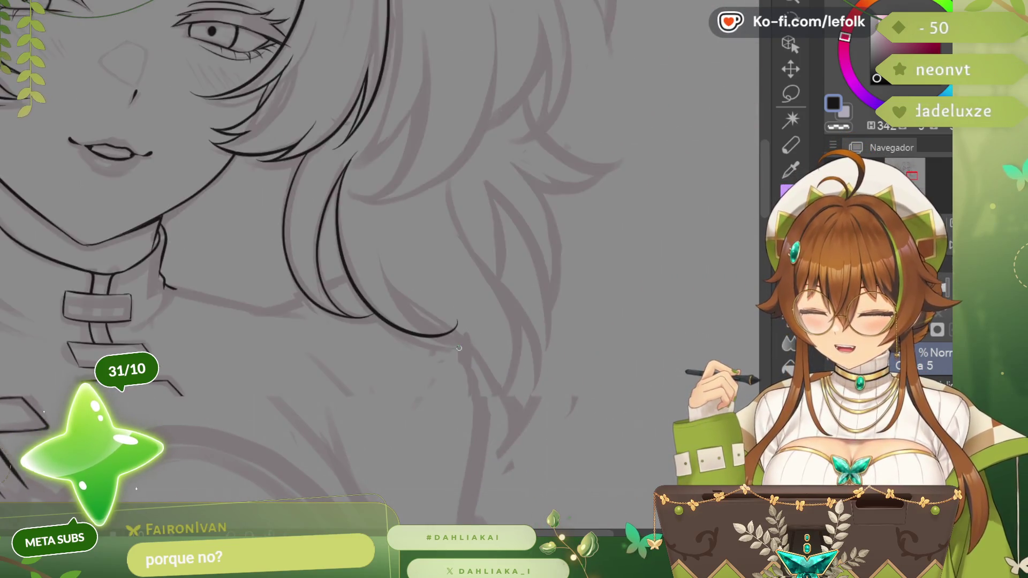
scroll(363, 191, up, 2)
scroll(339, 259, up, 2)
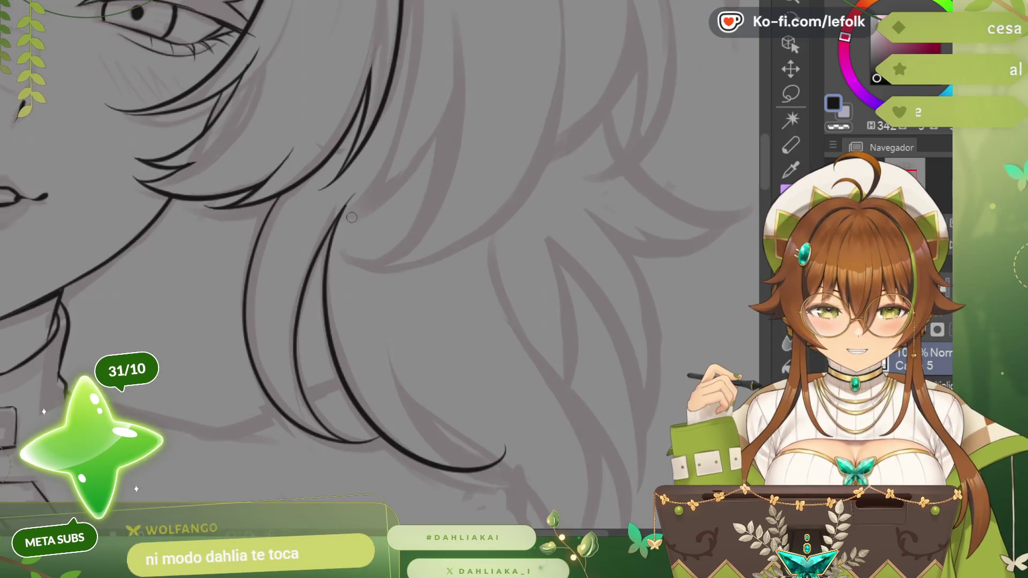
scroll(352, 224, down, 3)
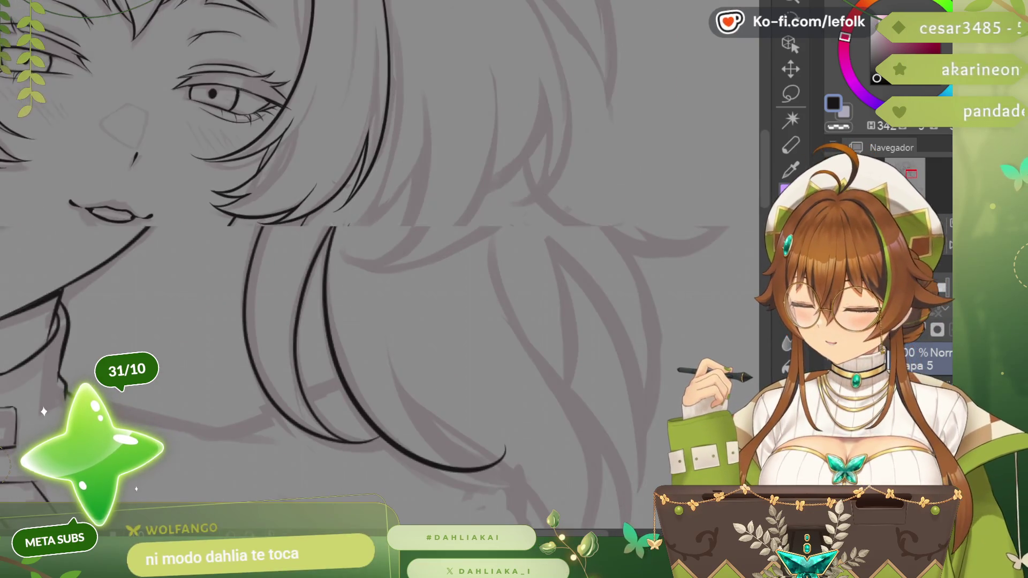
scroll(352, 223, up, 2)
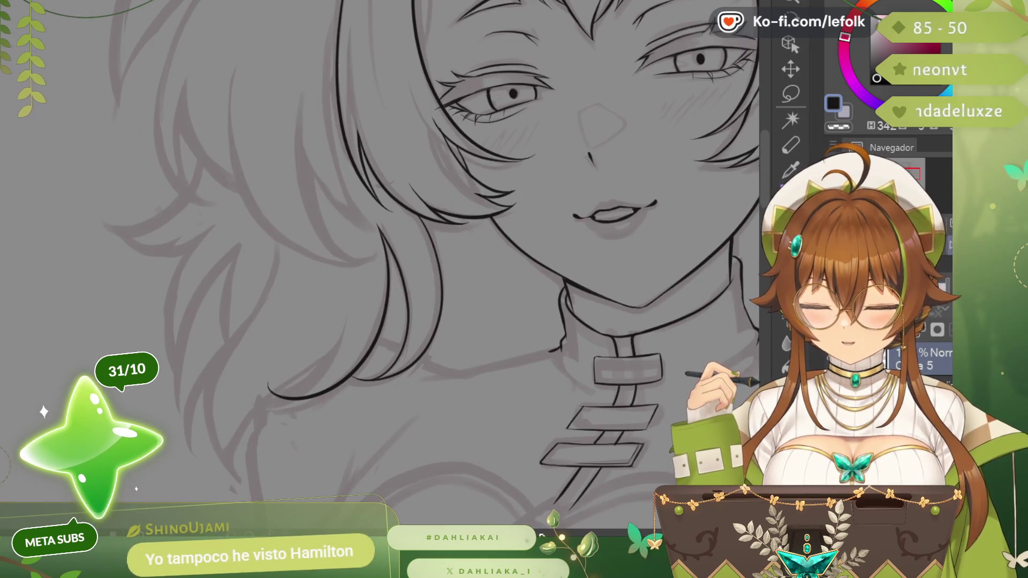
scroll(381, 265, left, 3)
scroll(382, 265, left, 1)
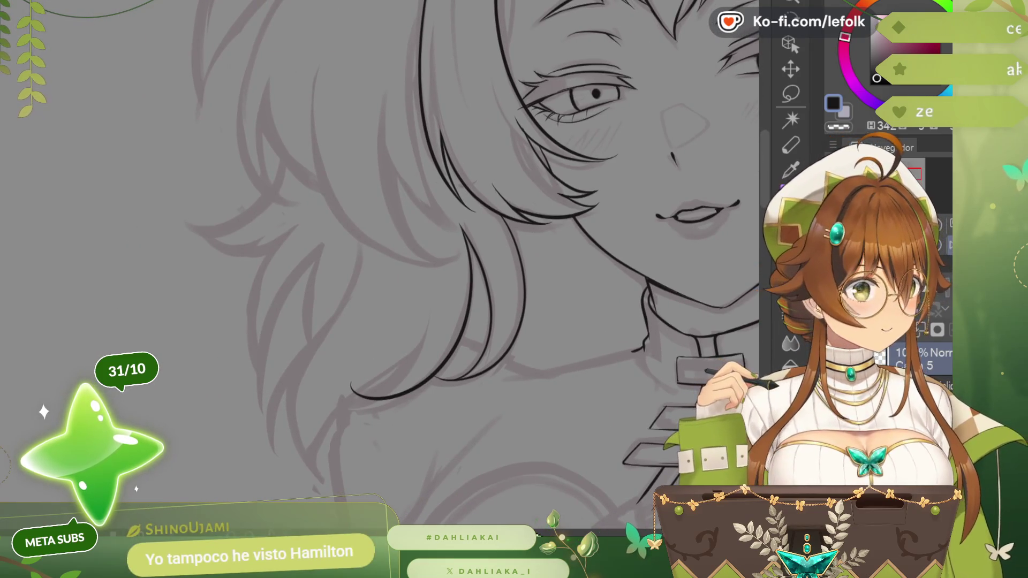
scroll(373, 254, right, 10)
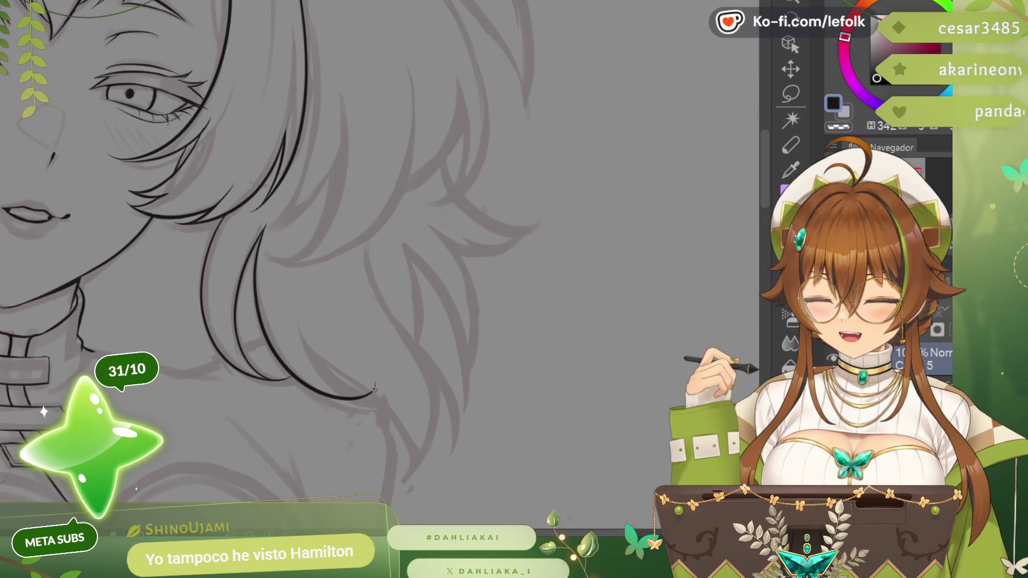
key(ctrl+z)
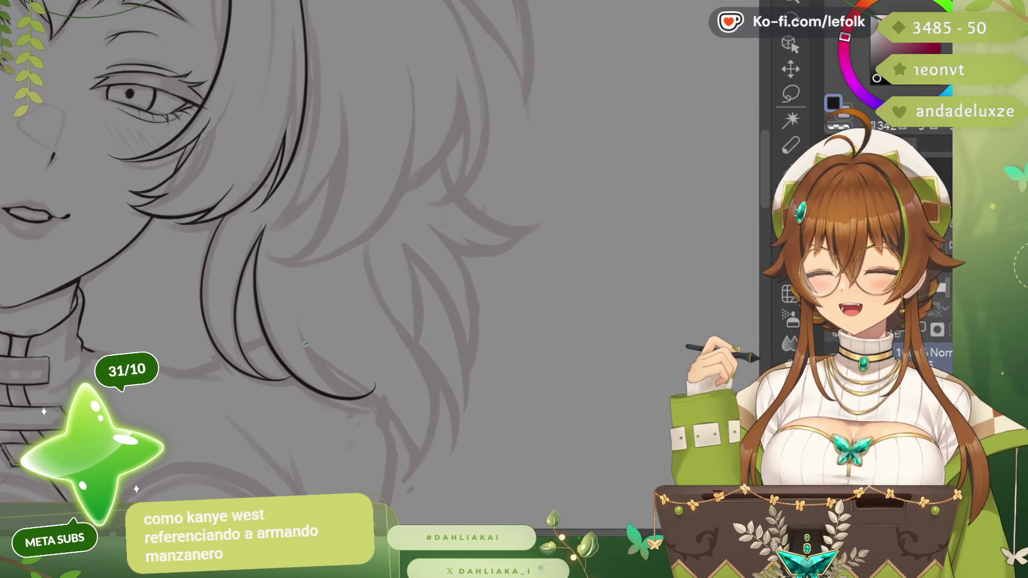
scroll(328, 384, up, 1)
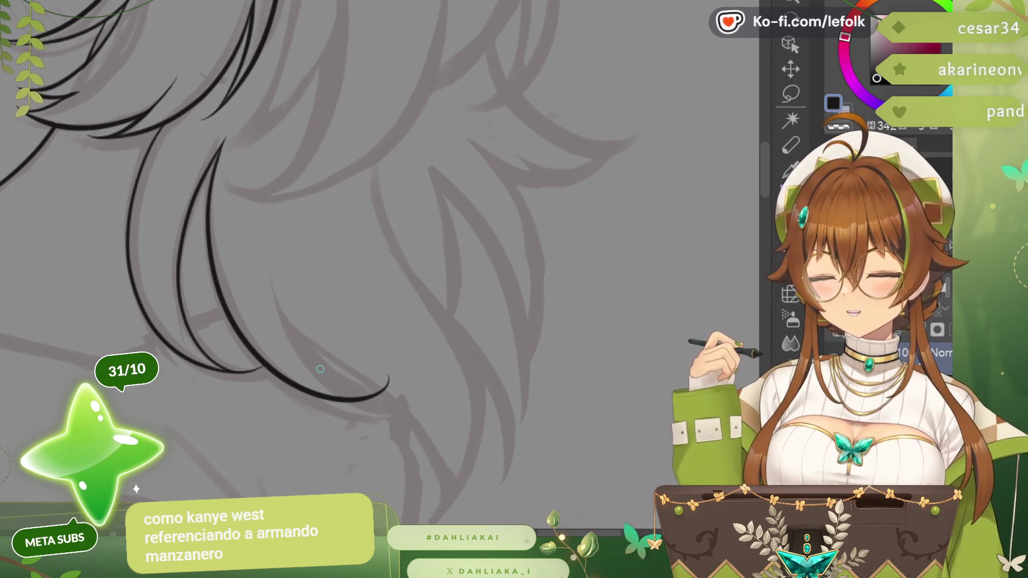
key(ctrl+z)
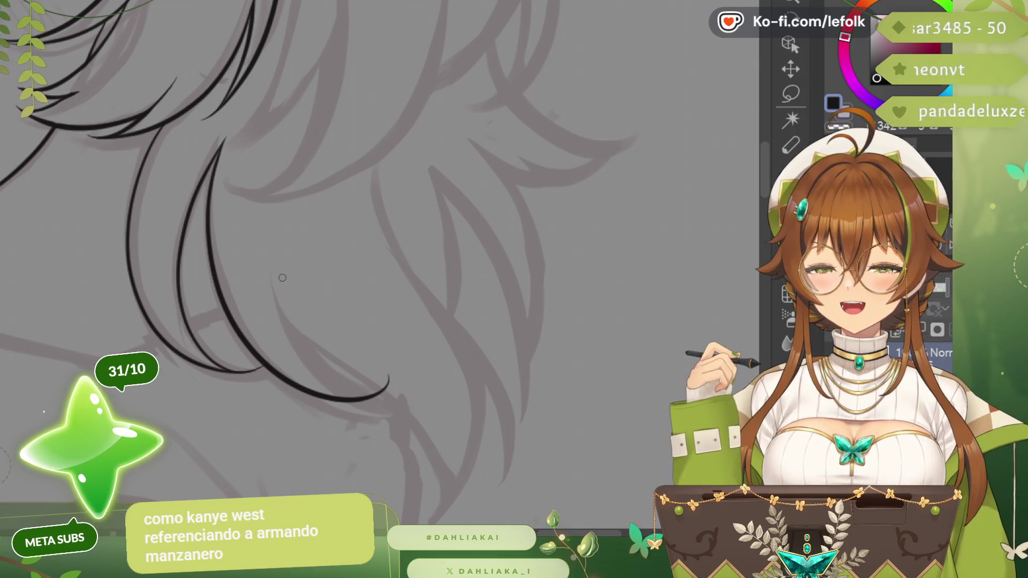
drag(343, 345, 408, 492)
scroll(377, 265, down, 2)
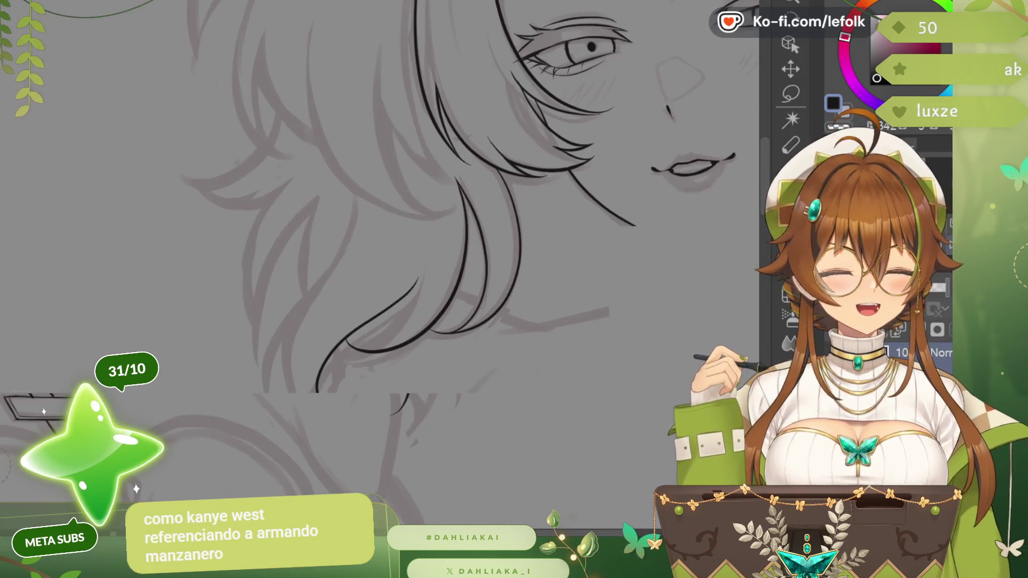
scroll(474, 265, up, 1)
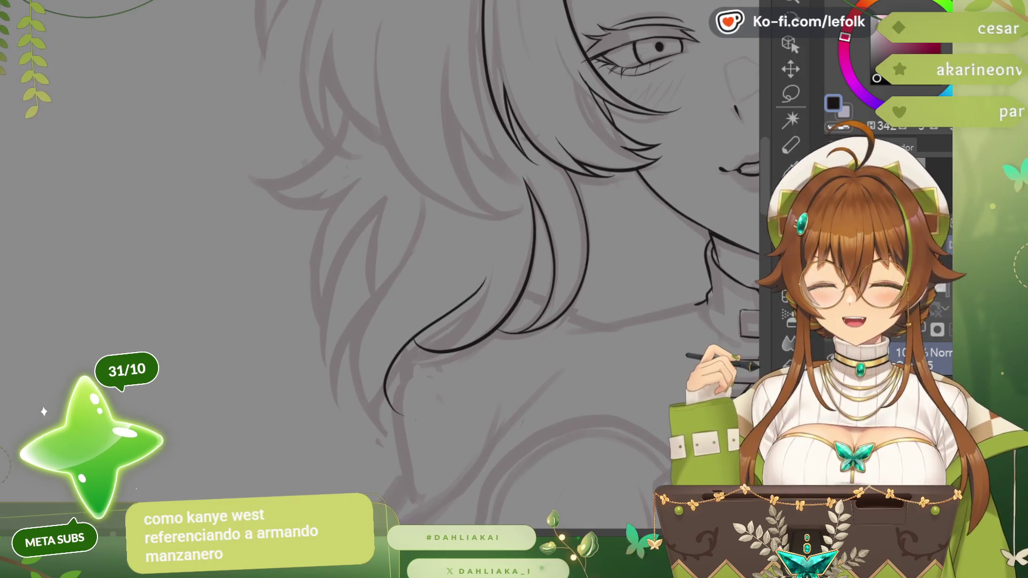
scroll(474, 265, up, 1)
- Ink another side strand, redrawing it and darkening the lower hair stroke
drag(424, 127, 333, 286)
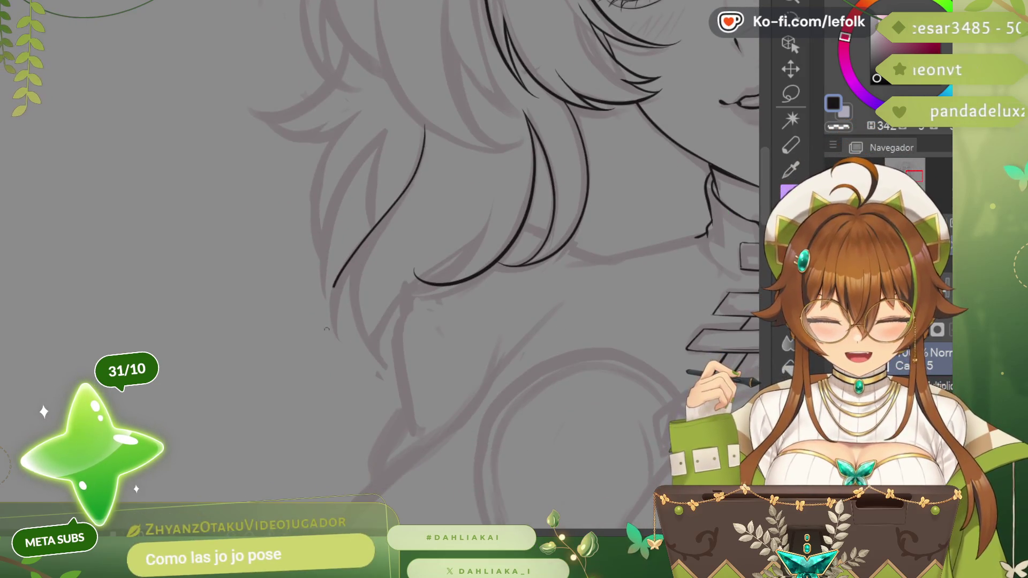
key(ctrl+z)
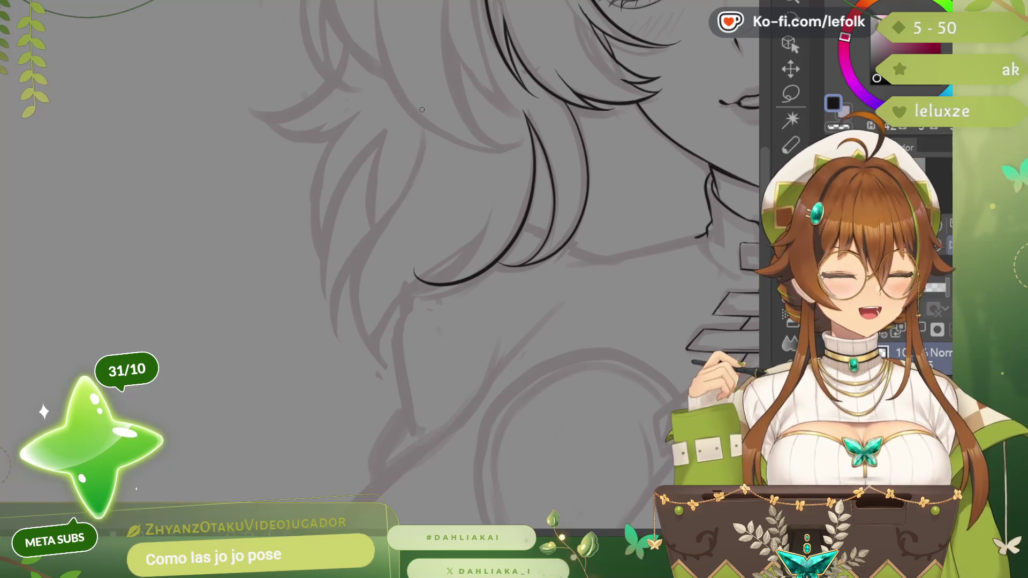
mouse_move(420, 98)
mouse_down()
mouse_move(344, 347)
mouse_move(373, 256)
mouse_up()
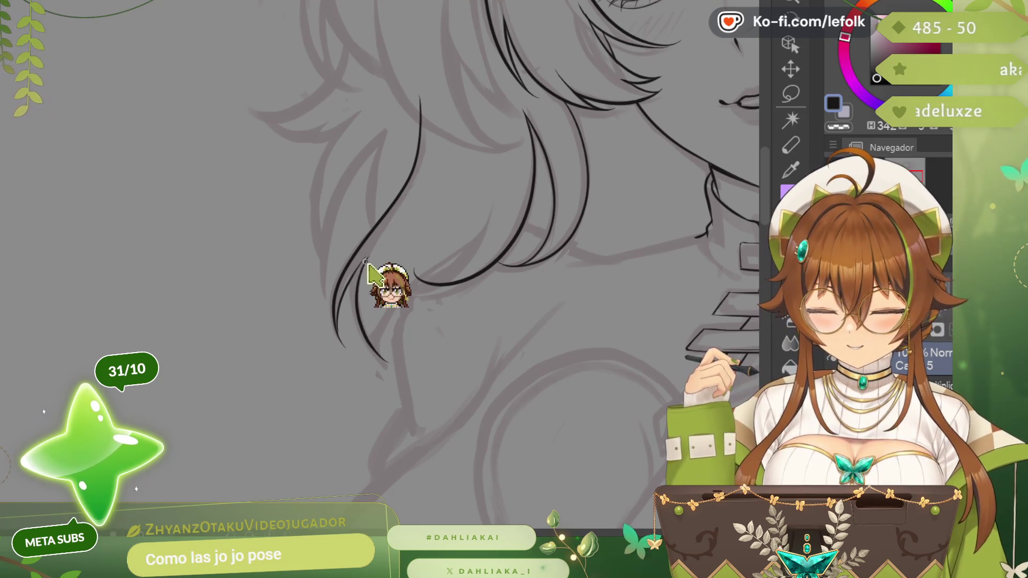
drag(353, 265, 370, 359)
- Try curved and lower hair strokes, undo both, and leave a short ink tick above a strand
drag(392, 304, 499, 217)
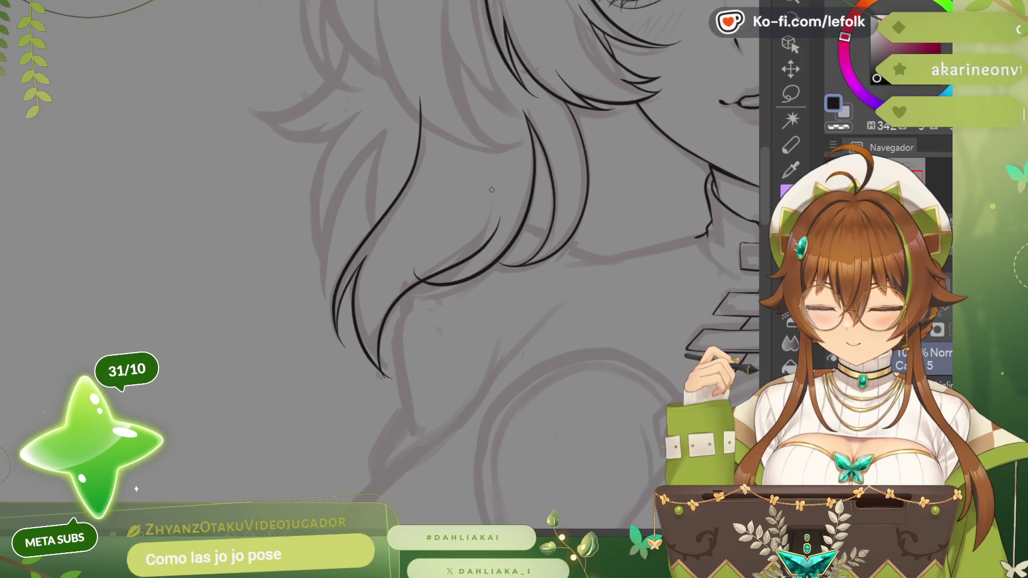
key(ctrl+z)
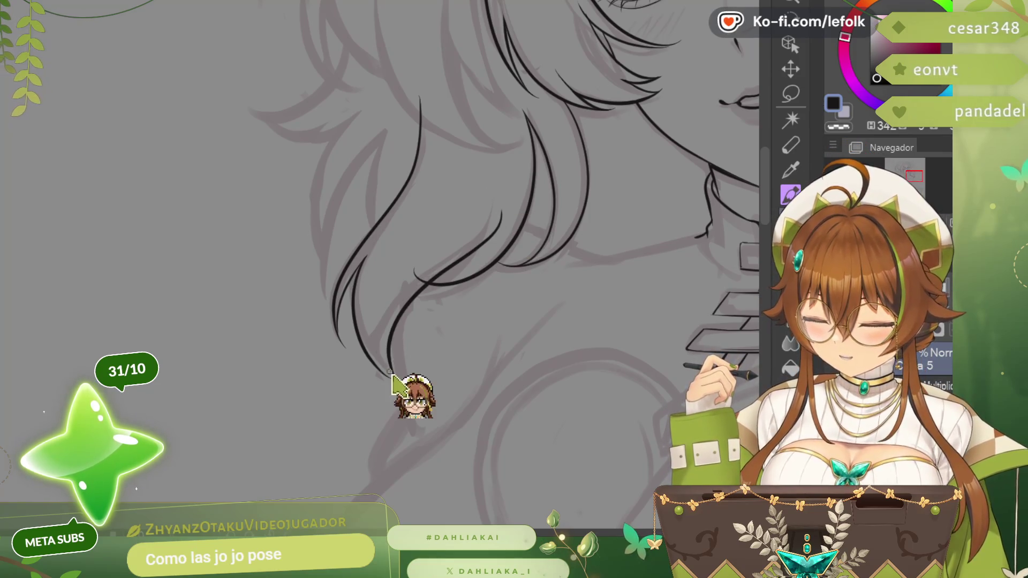
key(ctrl+z)
drag(382, 326, 391, 380)
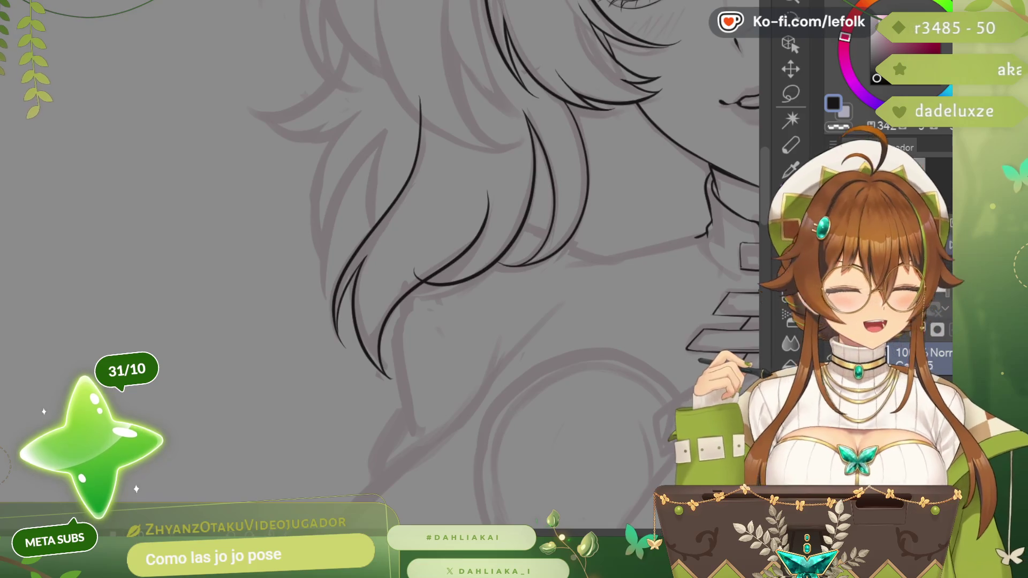
scroll(380, 252, right, 3)
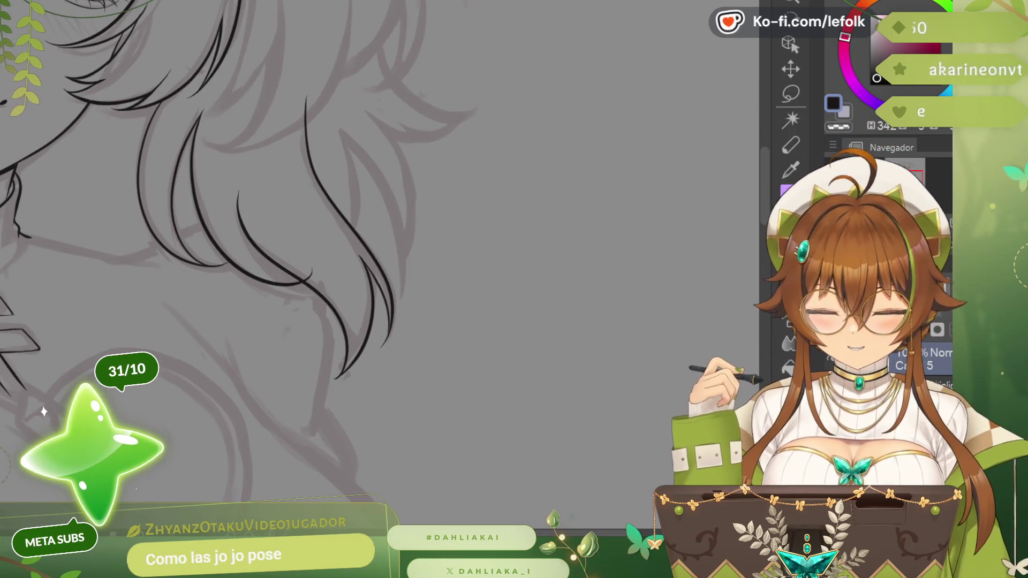
drag(238, 192, 239, 201)
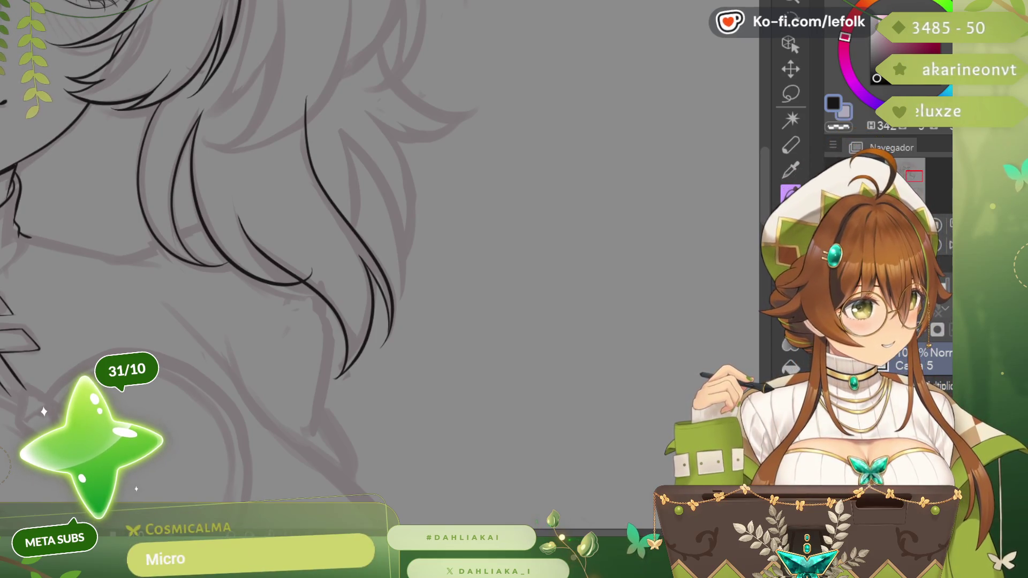
scroll(241, 241, up, 2)
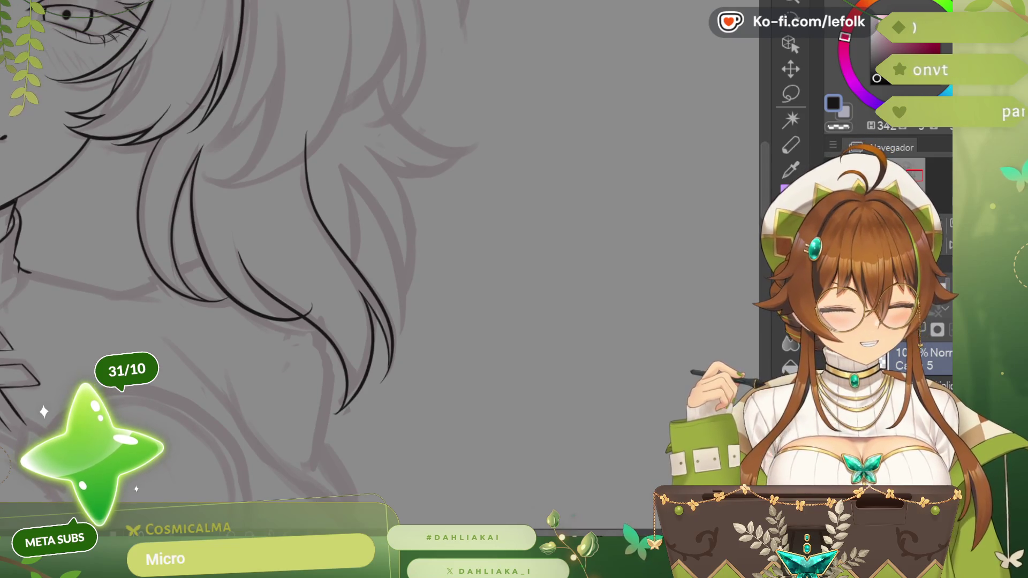
scroll(344, 271, left, 5)
scroll(343, 272, left, 1)
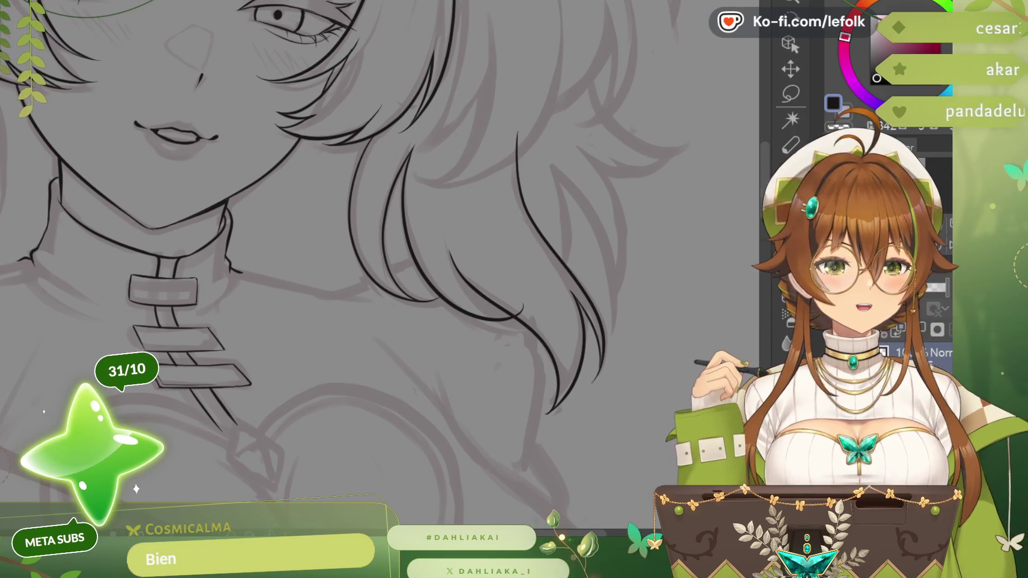
scroll(343, 265, down, 1)
scroll(342, 265, down, 1)
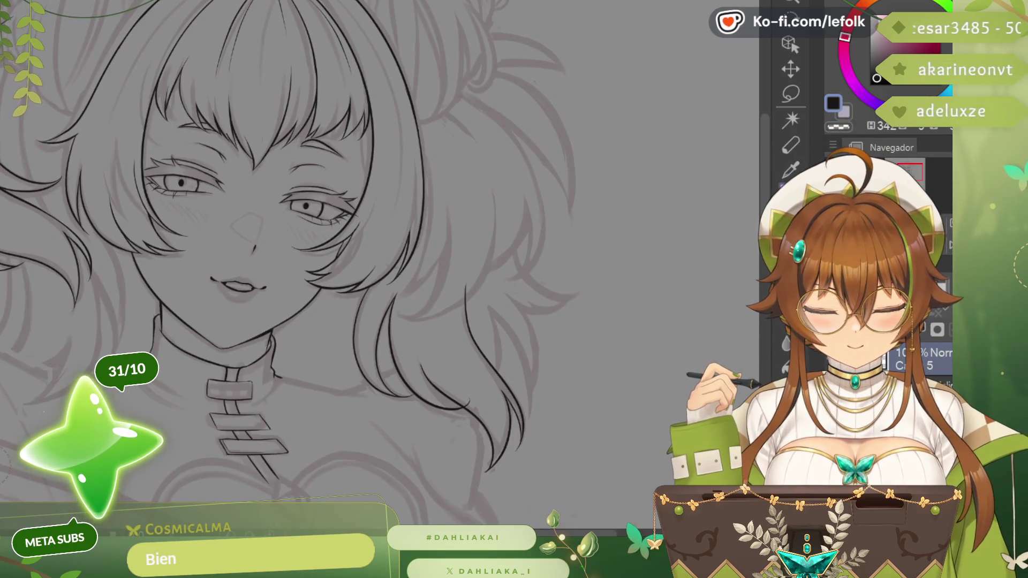
scroll(289, 266, down, 3)
scroll(290, 265, down, 1)
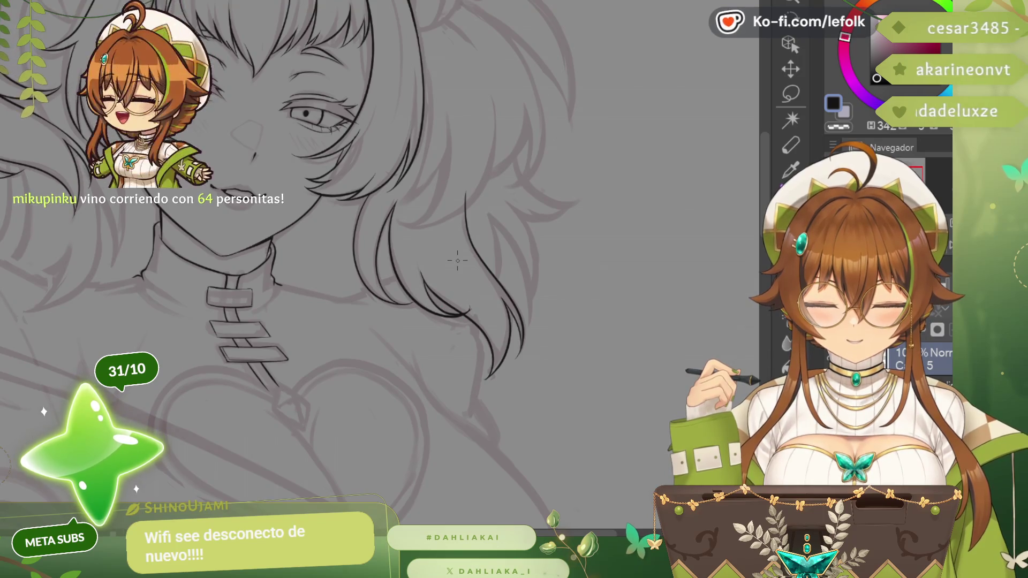
- Rotate the canvas view back toward upright to review the face
key(-)
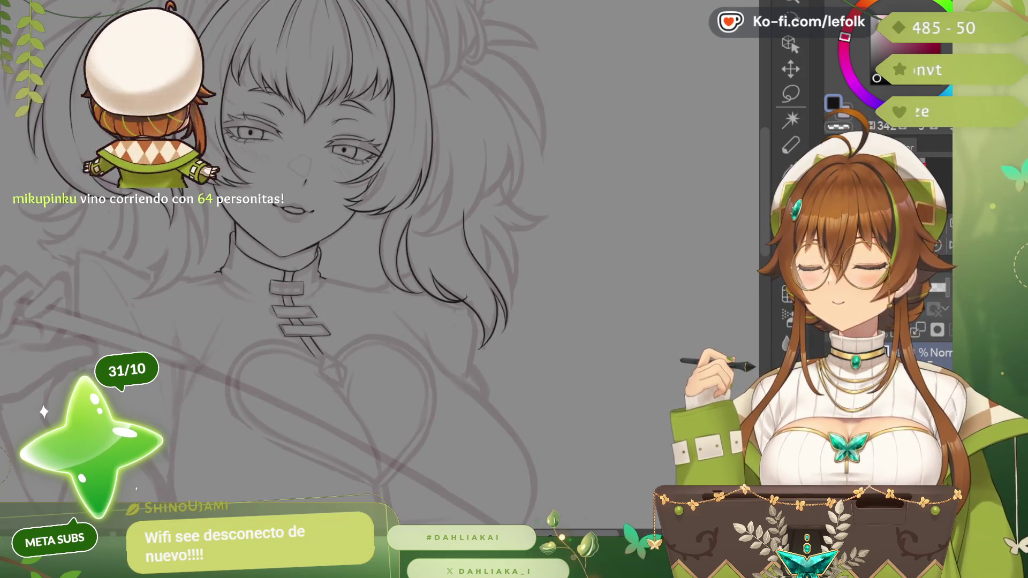
key(-)
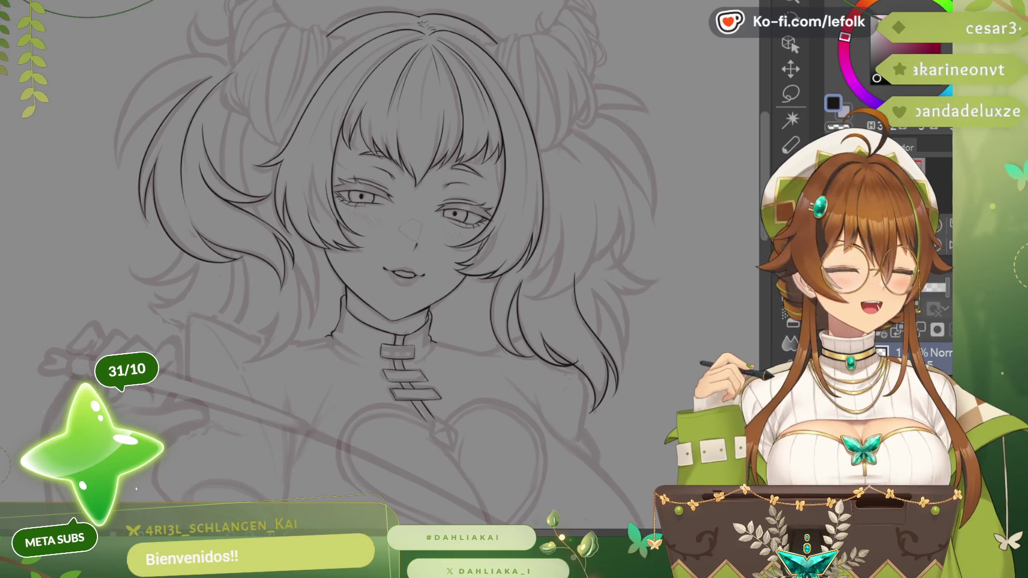
scroll(546, 258, up, 2)
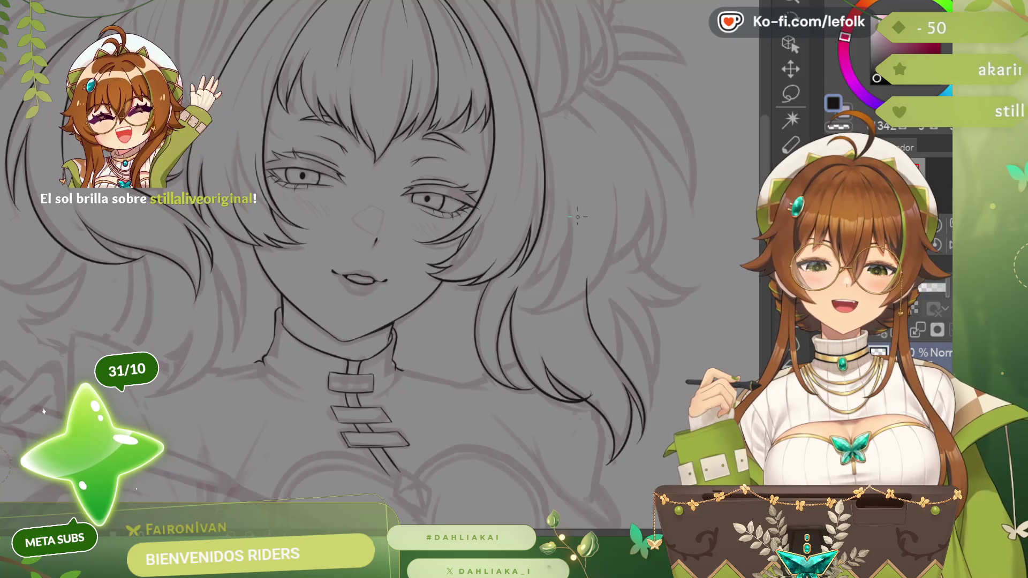
scroll(595, 329, up, 2)
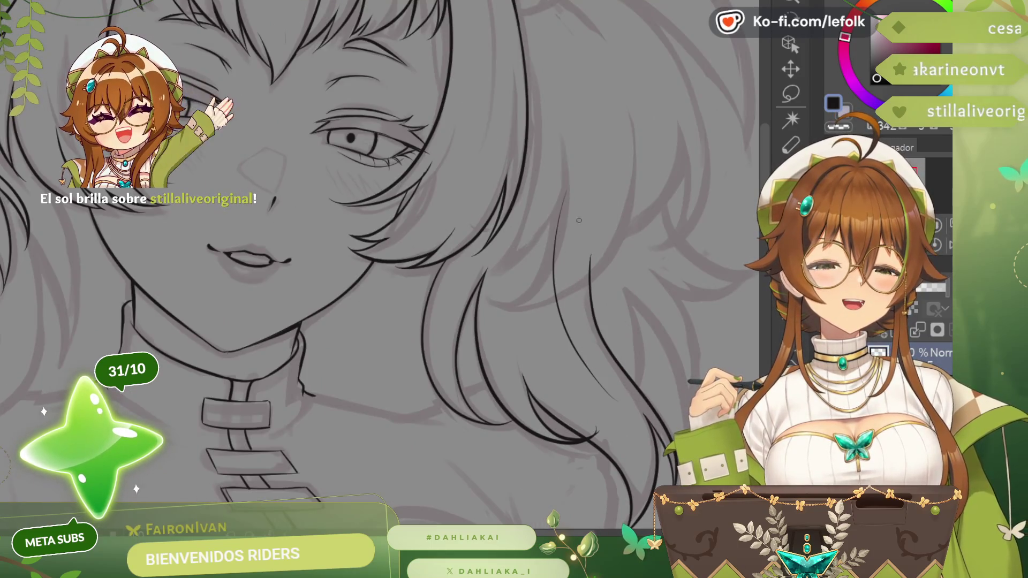
scroll(634, 321, down, 2)
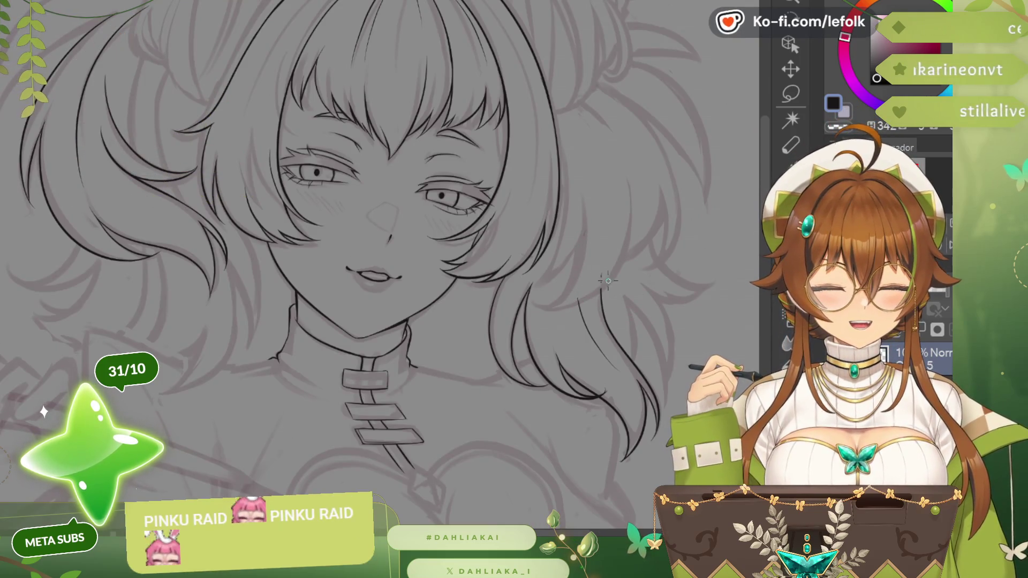
- Ink the outer left outline of the bob hair, redrawing its upper-left curve after one undo
drag(385, 241, 554, 241)
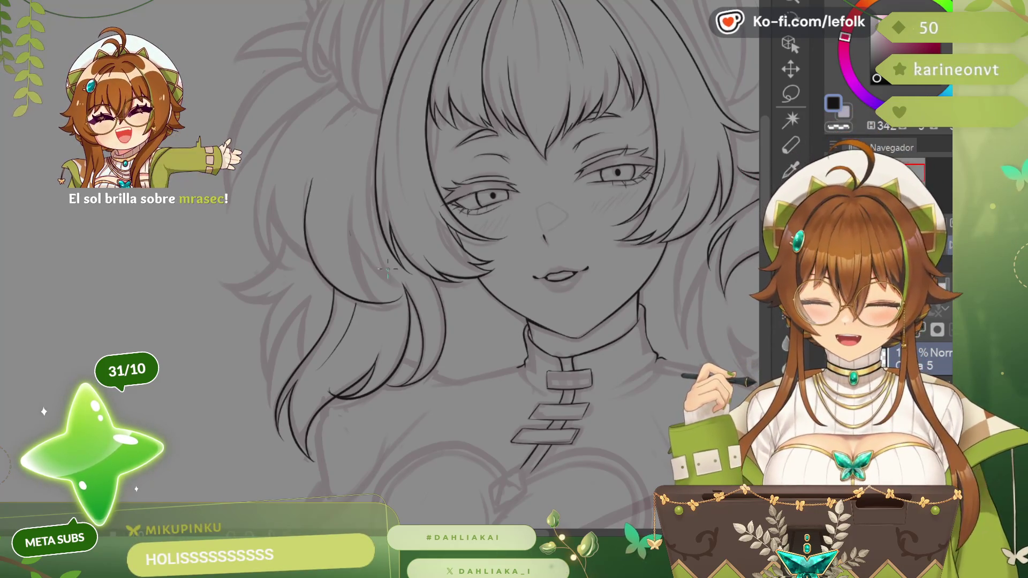
scroll(388, 269, up, 2)
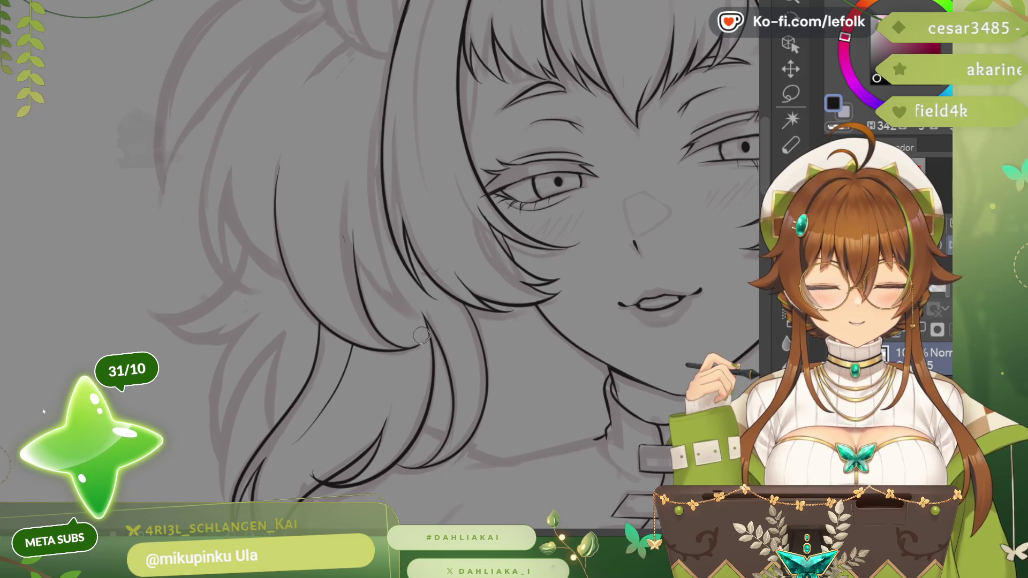
scroll(430, 370, down, 2)
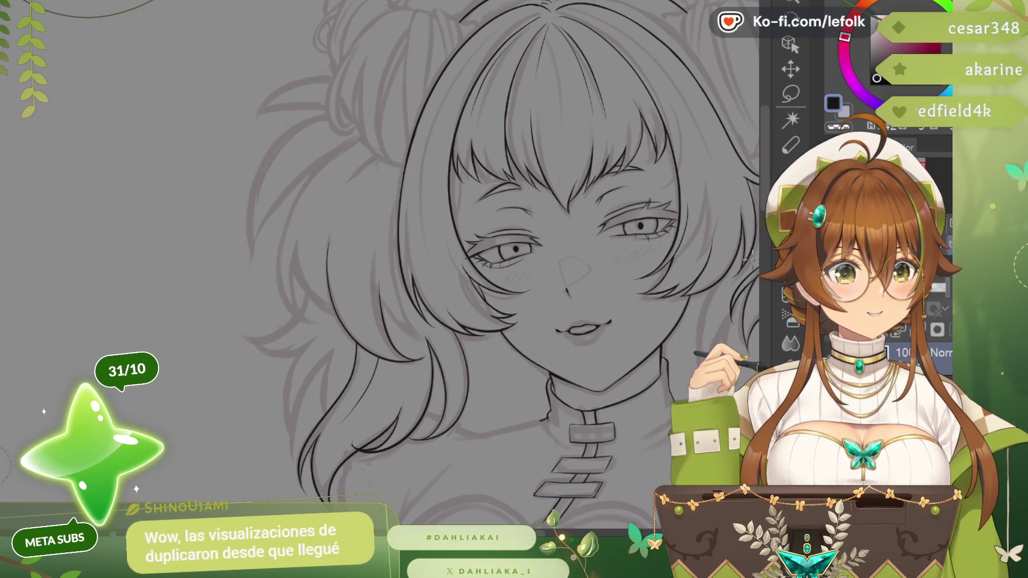
drag(314, 185, 278, 313)
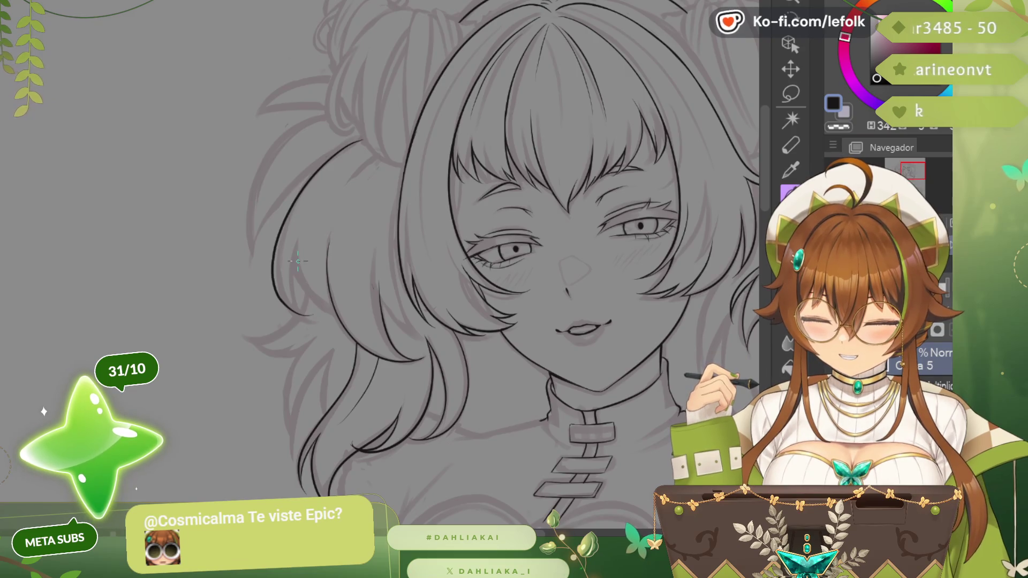
key(ctrl+z)
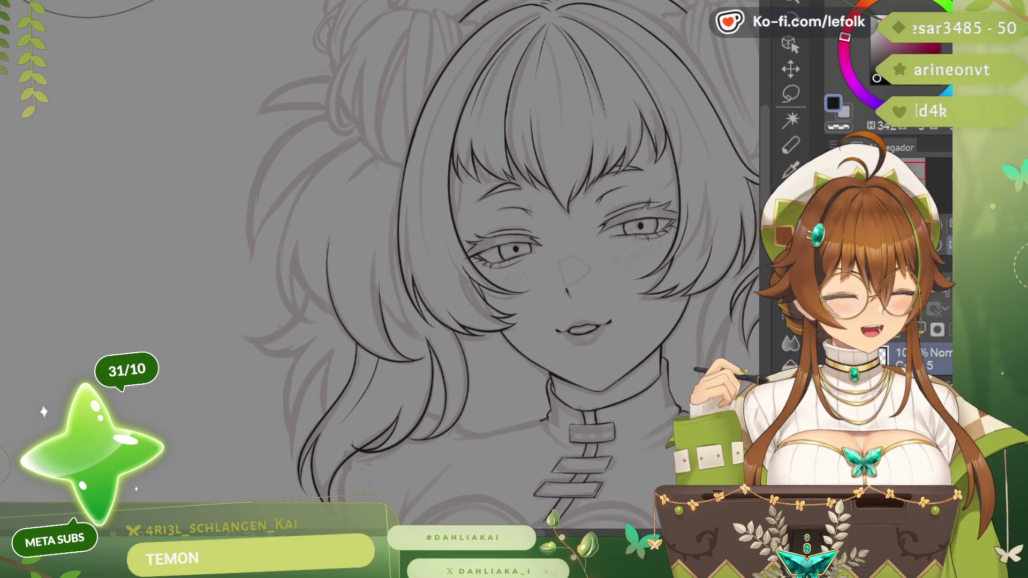
drag(372, 138, 286, 215)
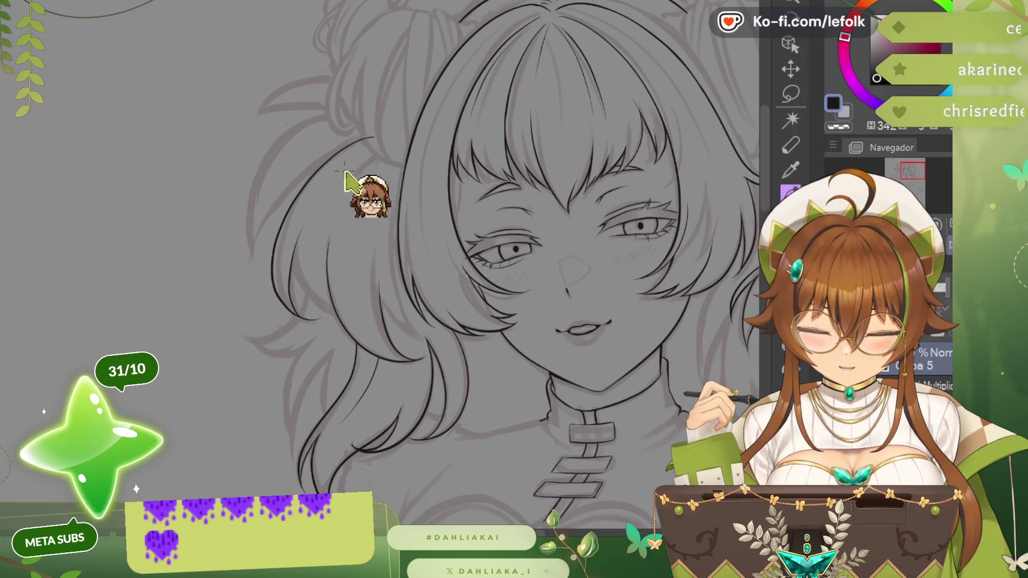
scroll(345, 181, up, 2)
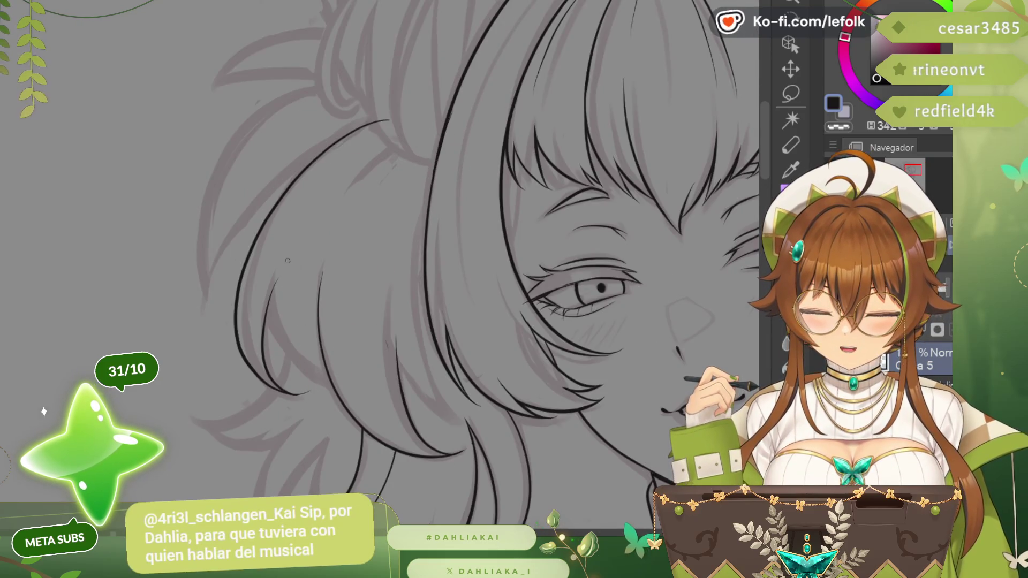
- Retry the inner left hair strand lines several times, ending with a short strand stroke
drag(288, 260, 282, 354)
key(ctrl+z)
drag(320, 277, 329, 378)
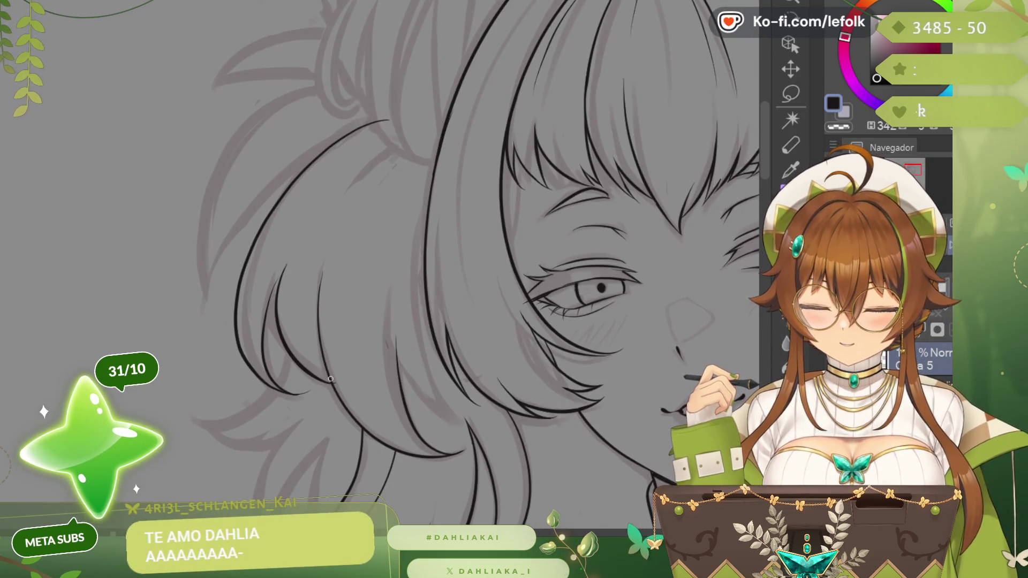
key(ctrl+z)
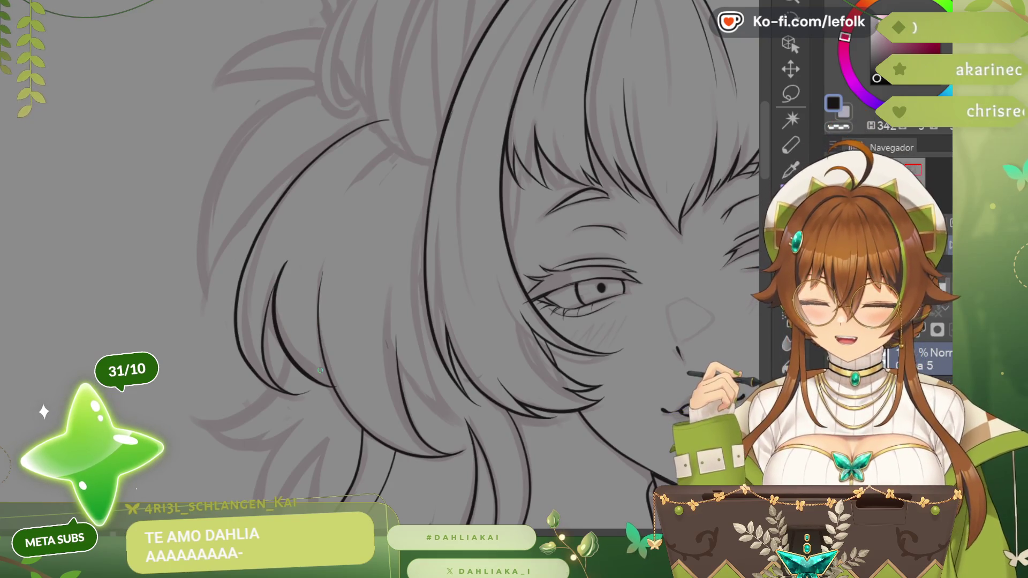
key(ctrl+z)
key(ctrl+z)
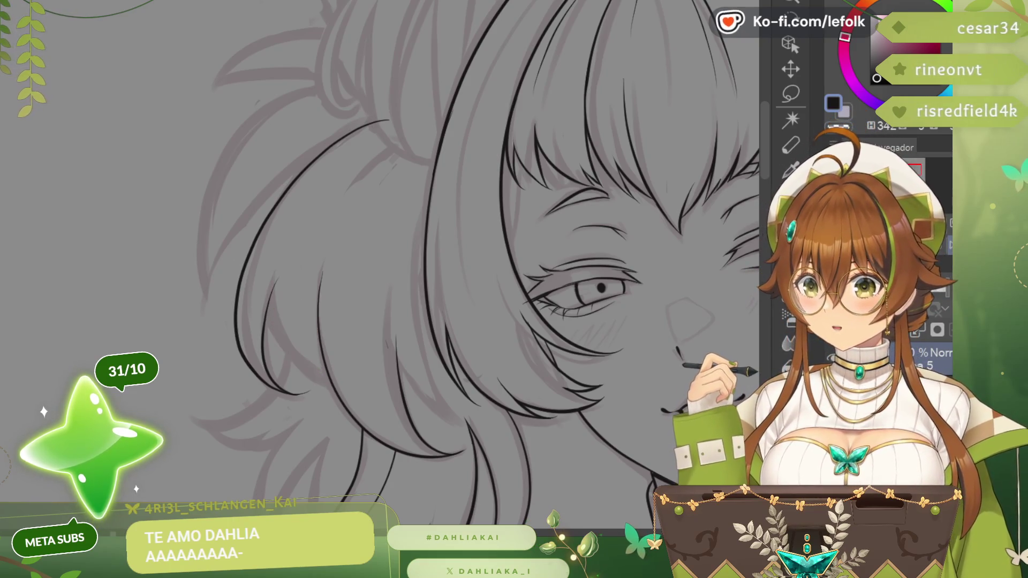
drag(272, 285, 278, 323)
scroll(328, 384, down, 2)
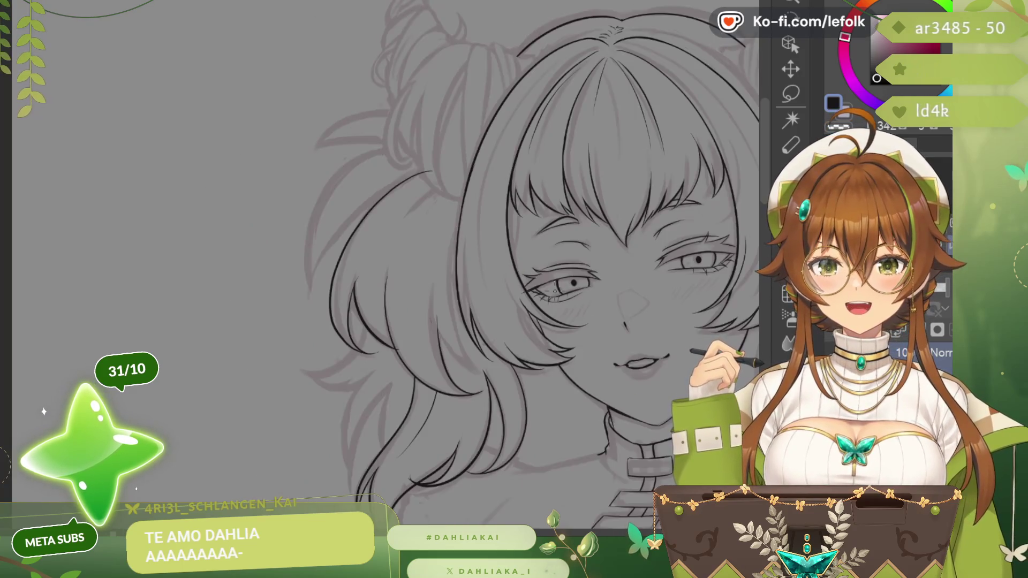
scroll(415, 355, up, 2)
scroll(402, 340, up, 2)
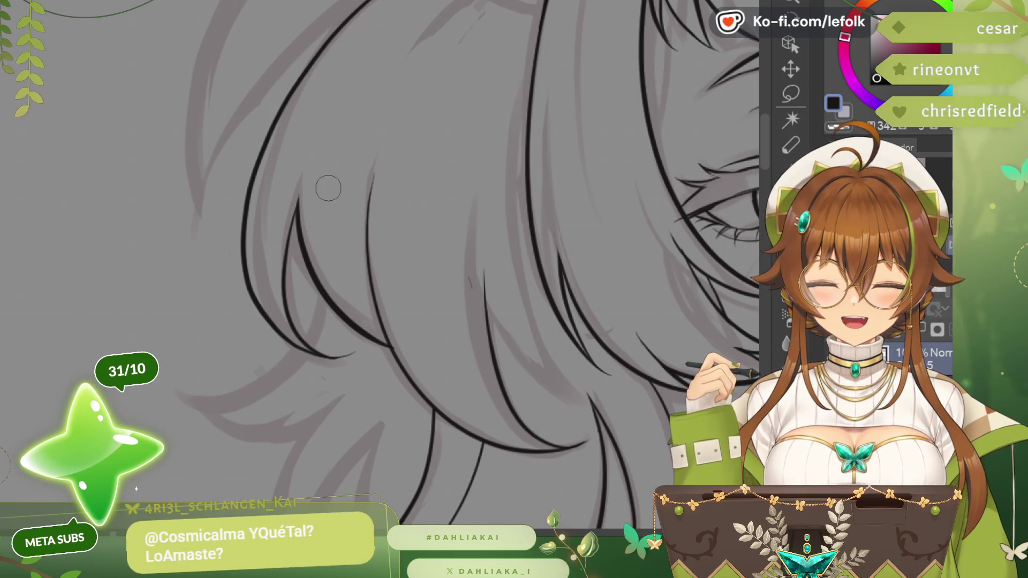
scroll(325, 193, down, 1)
scroll(325, 193, down, 1)
scroll(373, 265, right, 5)
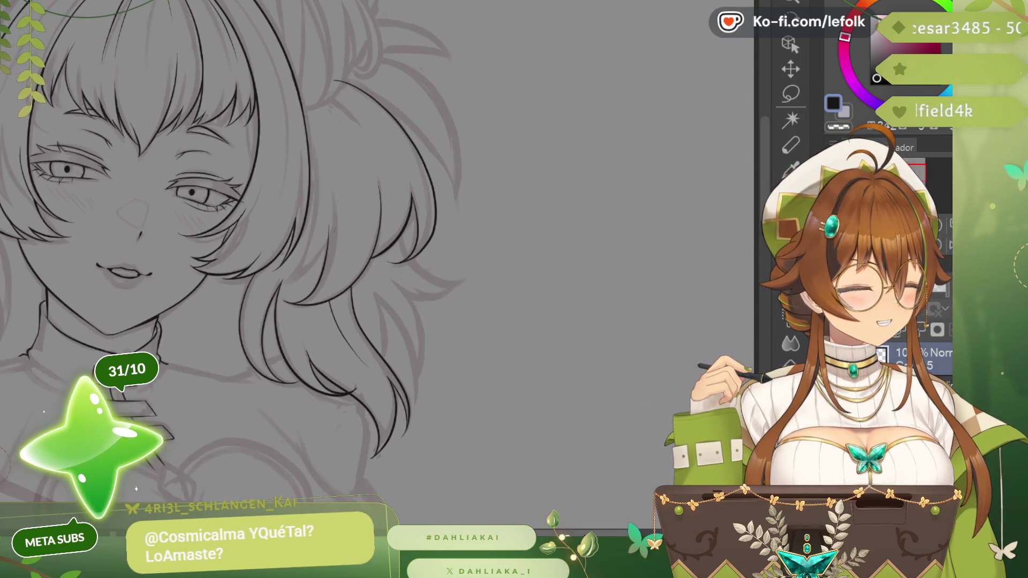
scroll(373, 265, left, 3)
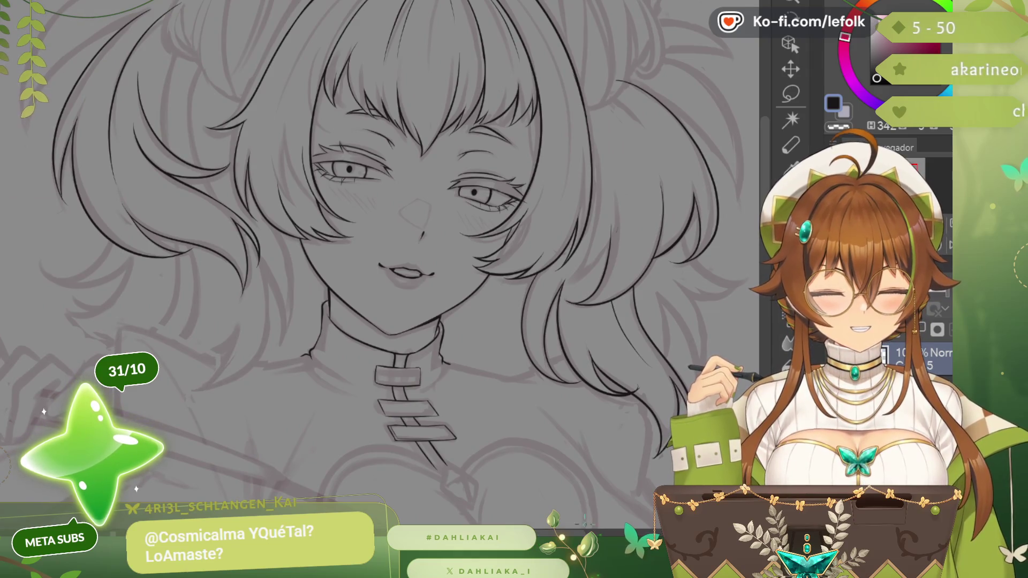
scroll(554, 502, right, 2)
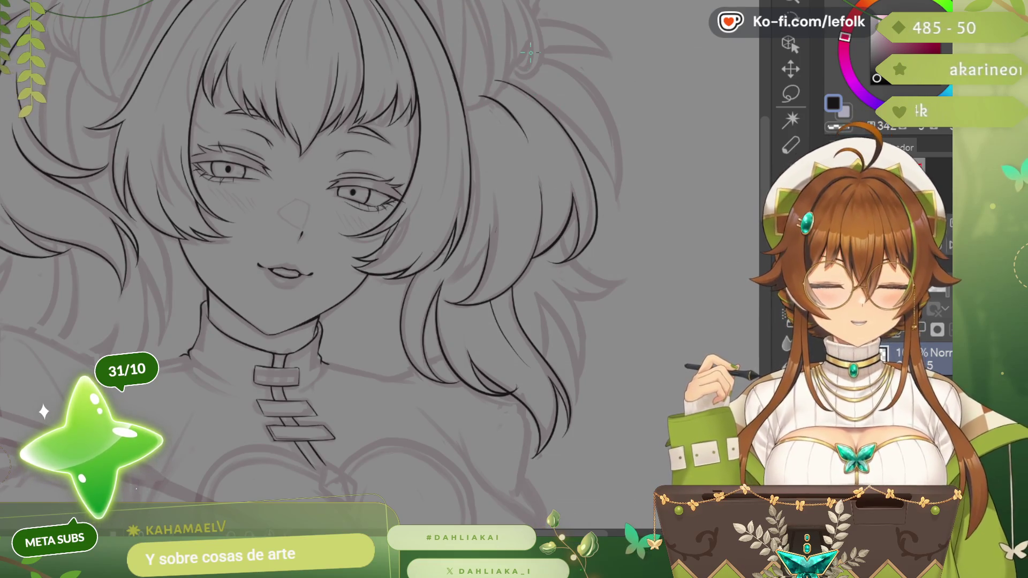
scroll(312, 263, down, 2)
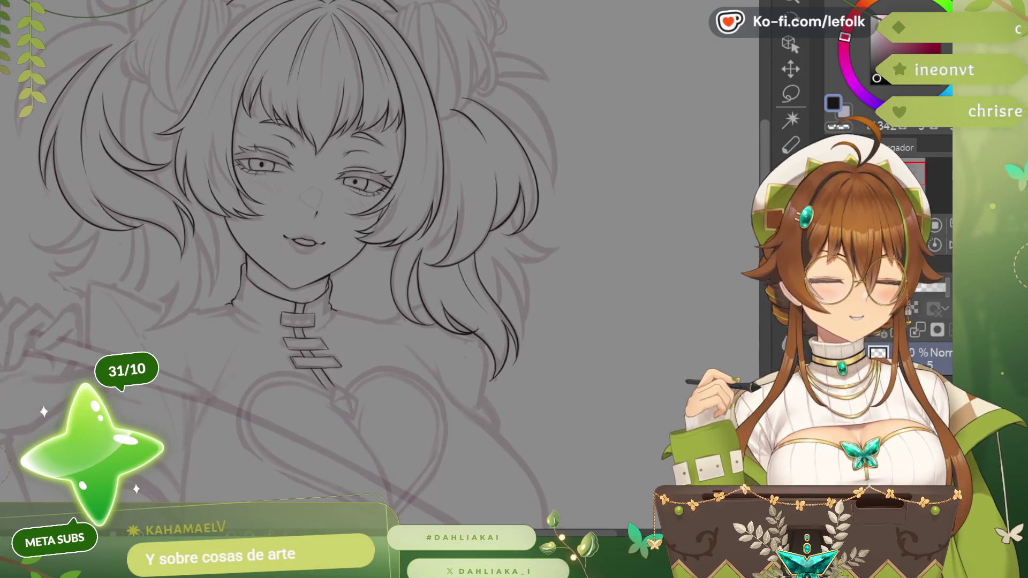
- Mirror the canvas view horizontally to check the lineart
key(h)
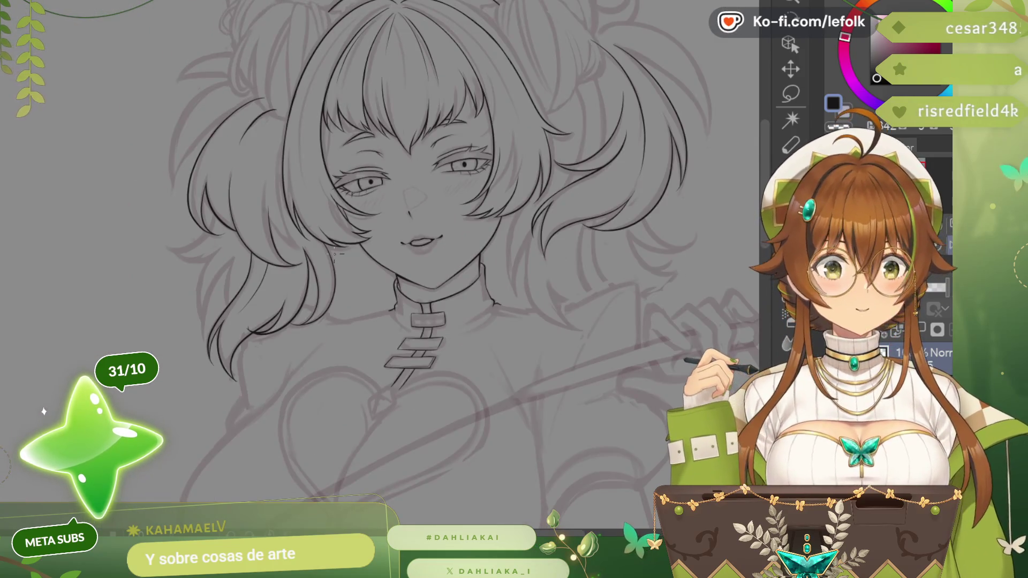
scroll(333, 253, up, 2)
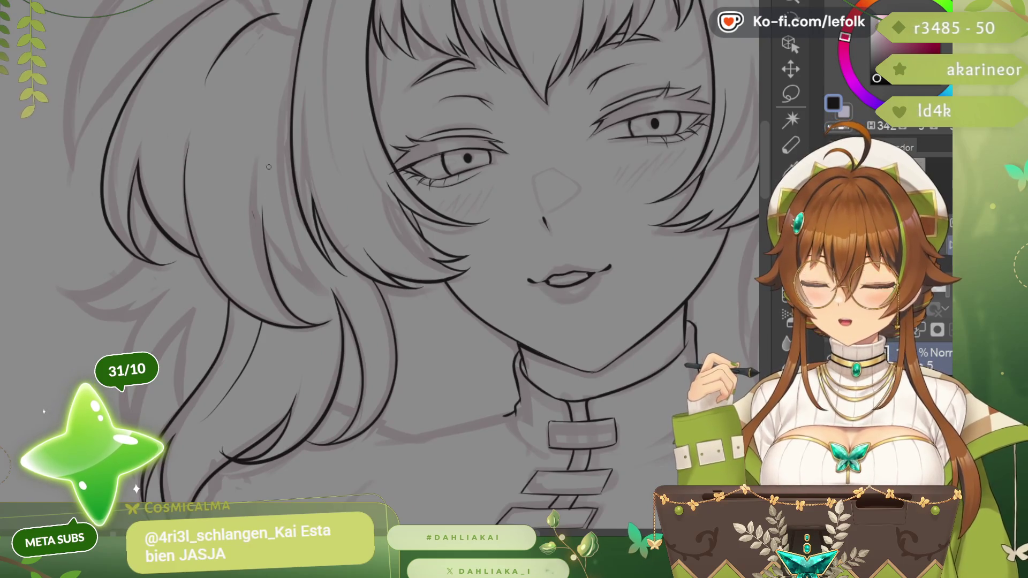
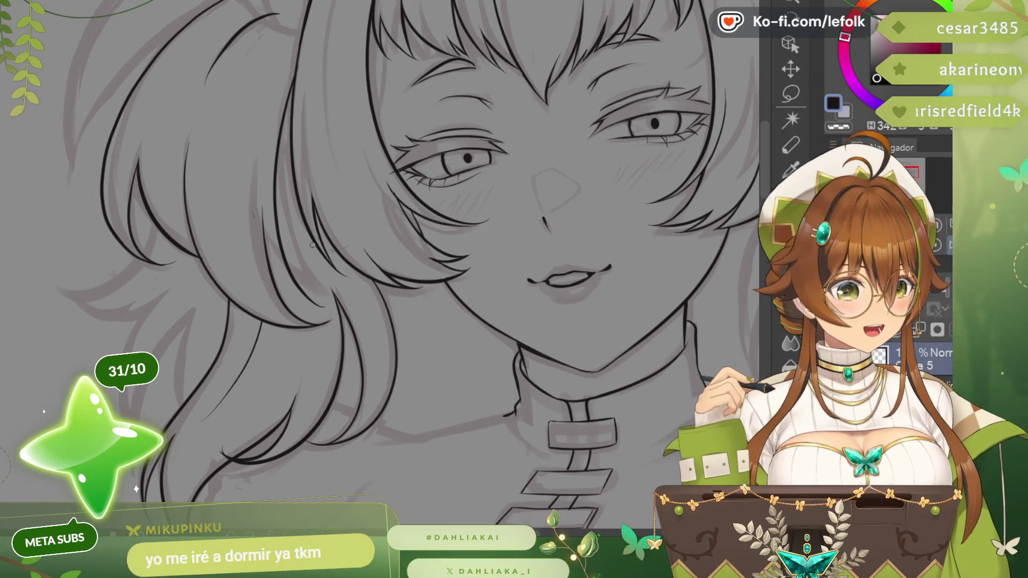
scroll(305, 245, down, 1)
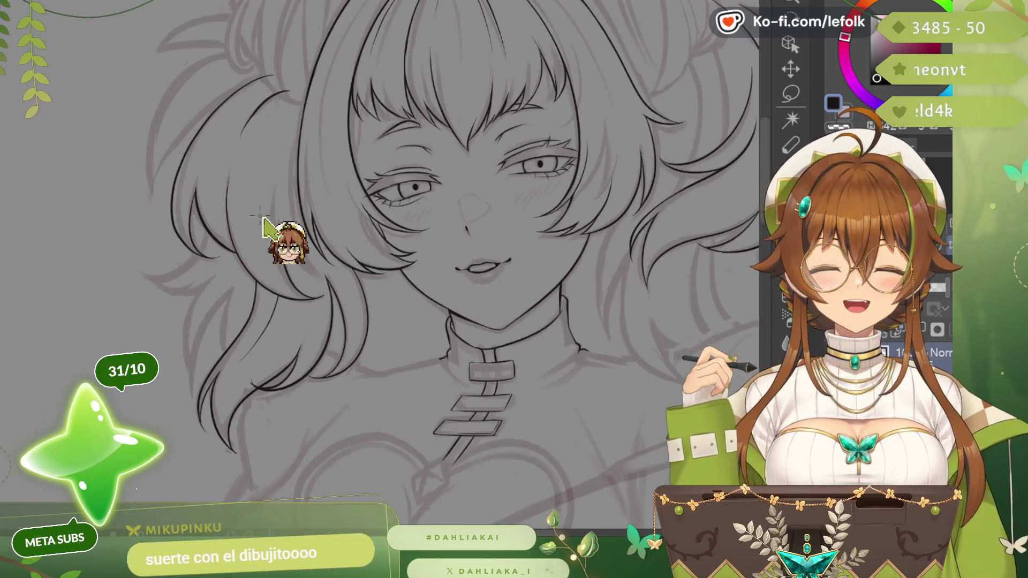
scroll(262, 217, up, 1)
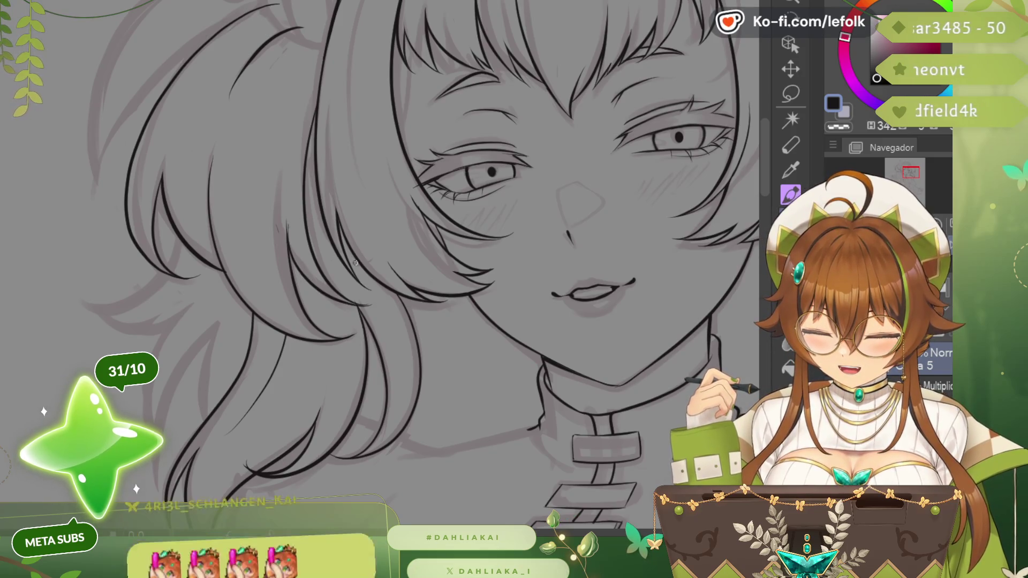
scroll(356, 262, down, 1)
scroll(355, 262, down, 1)
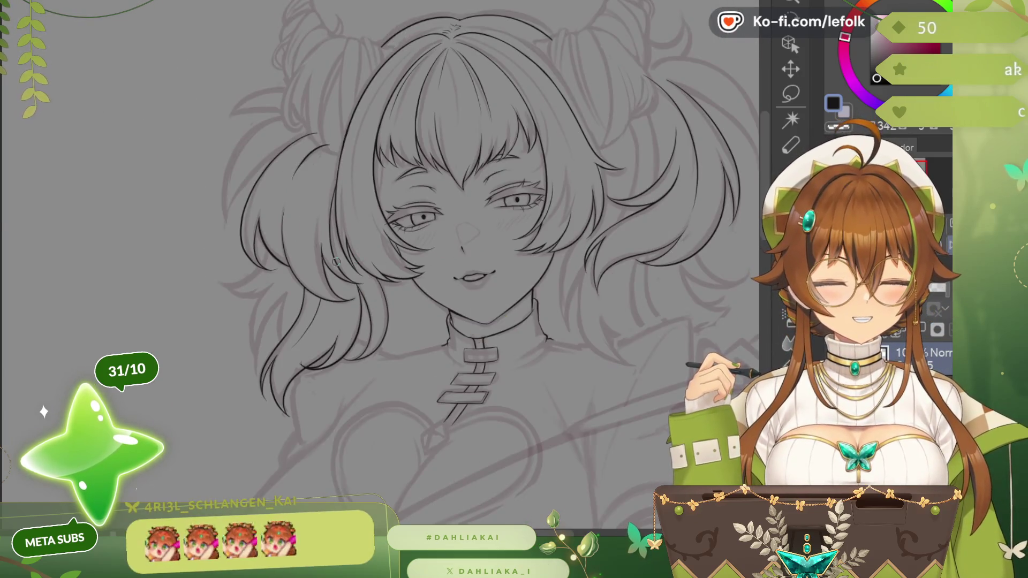
scroll(337, 263, up, 2)
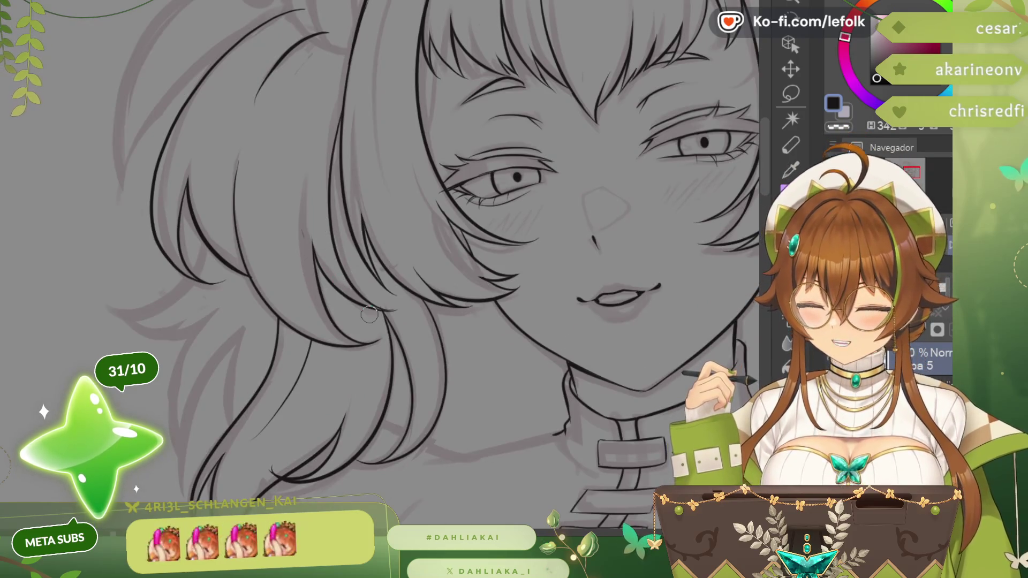
scroll(370, 313, down, 1)
scroll(369, 314, down, 1)
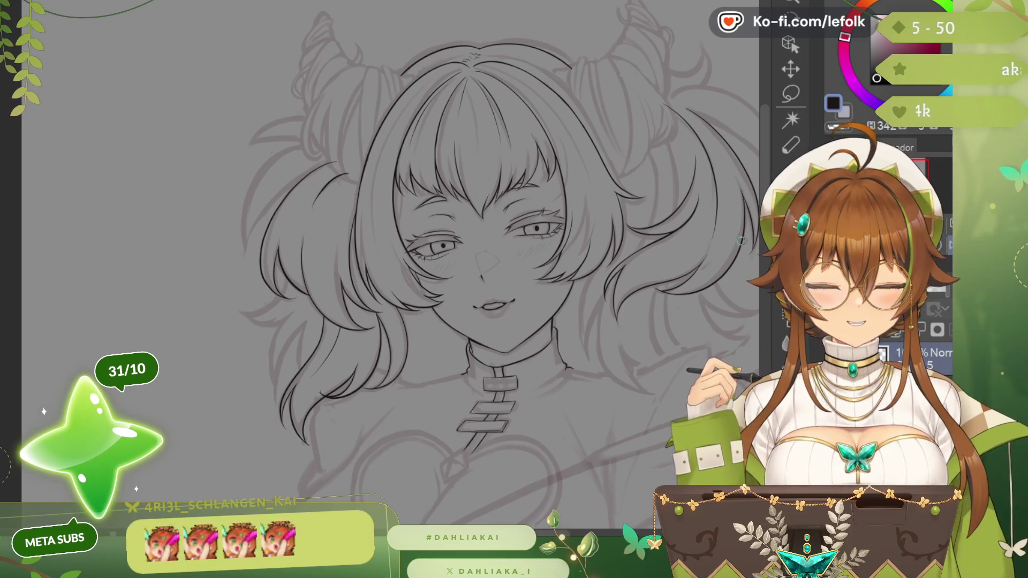
- Ink a curved hair strand falling beside the neck, redrawing it once after an undo
drag(741, 240, 741, 151)
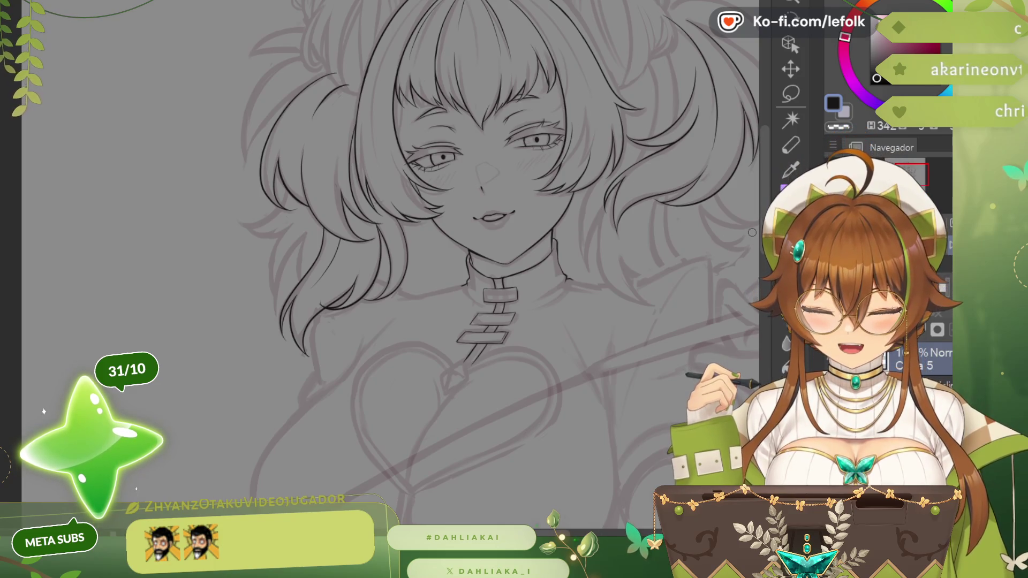
drag(482, 241, 346, 225)
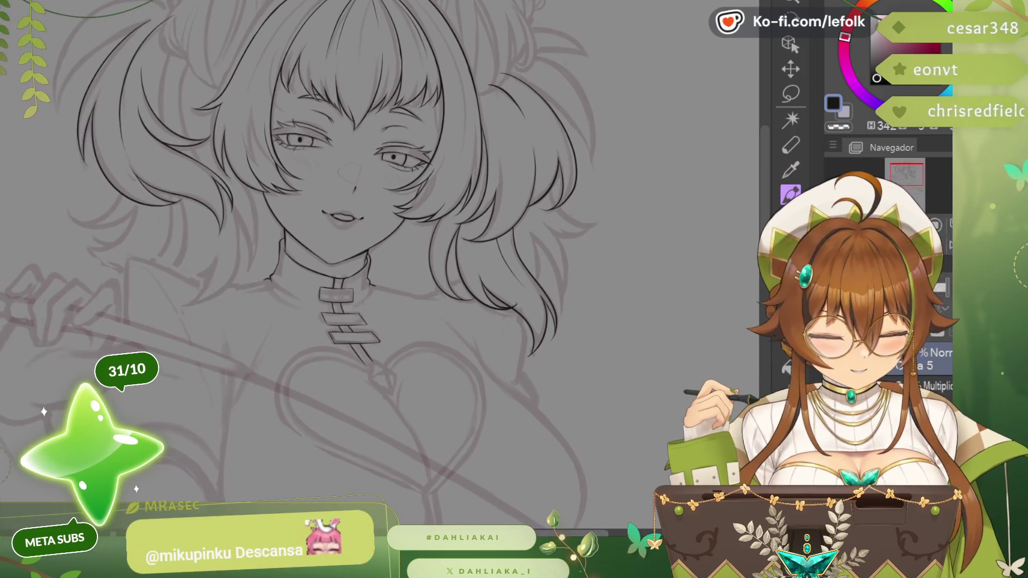
scroll(537, 377, up, 1)
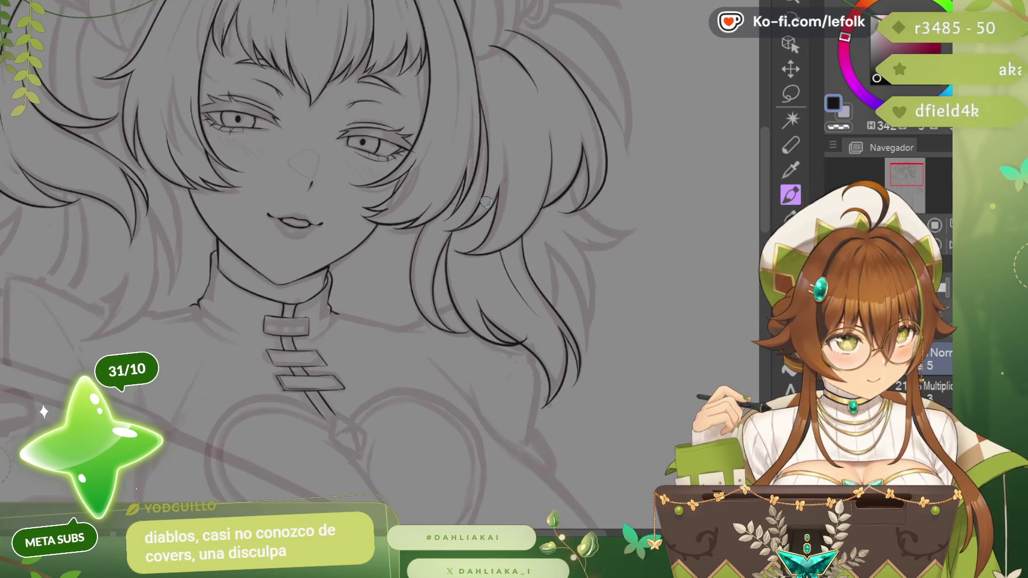
scroll(482, 306, up, 1)
scroll(438, 236, up, 1)
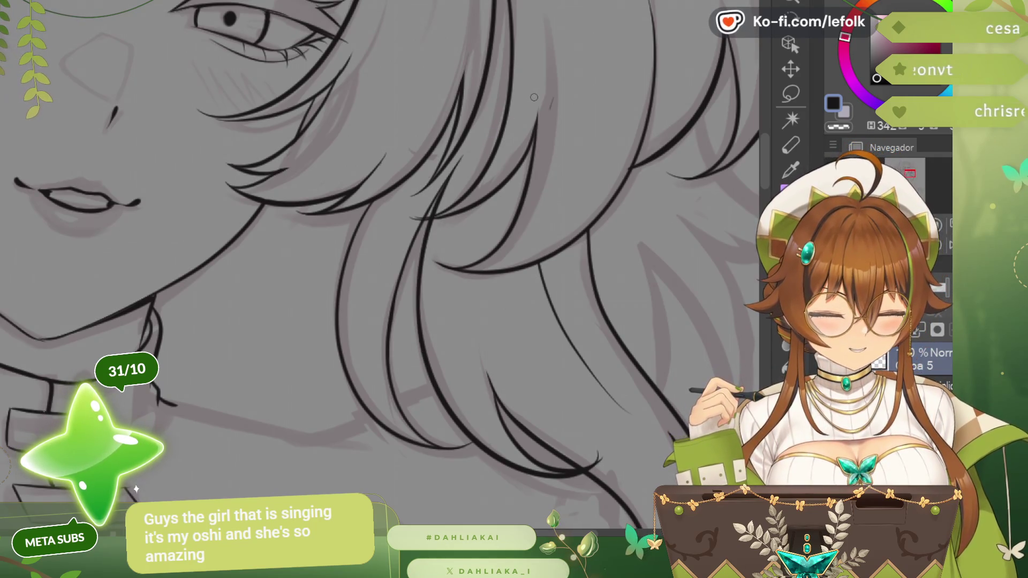
scroll(534, 97, down, 2)
scroll(535, 97, down, 2)
scroll(534, 97, up, 2)
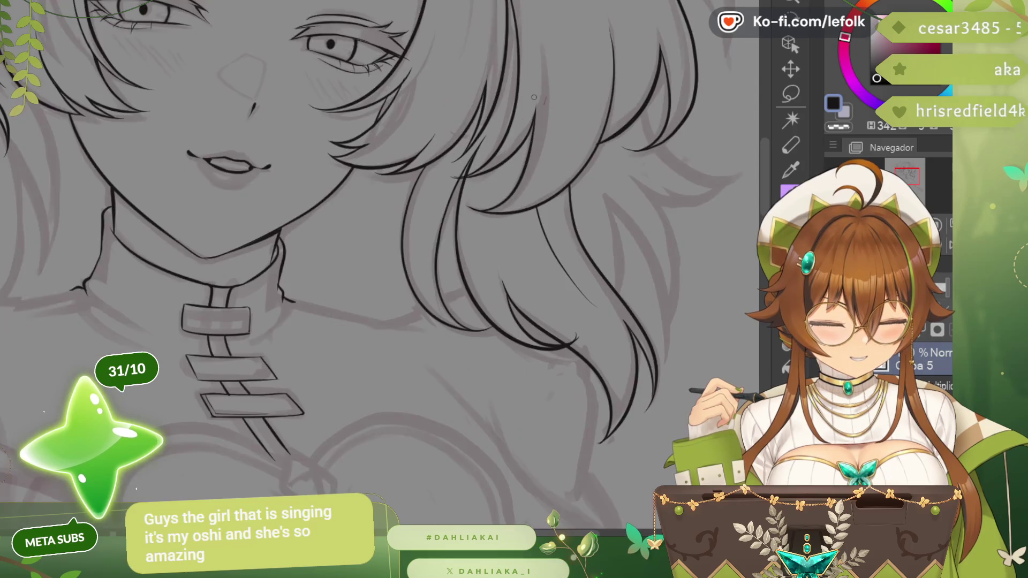
scroll(392, 258, up, 2)
drag(400, 153, 366, 341)
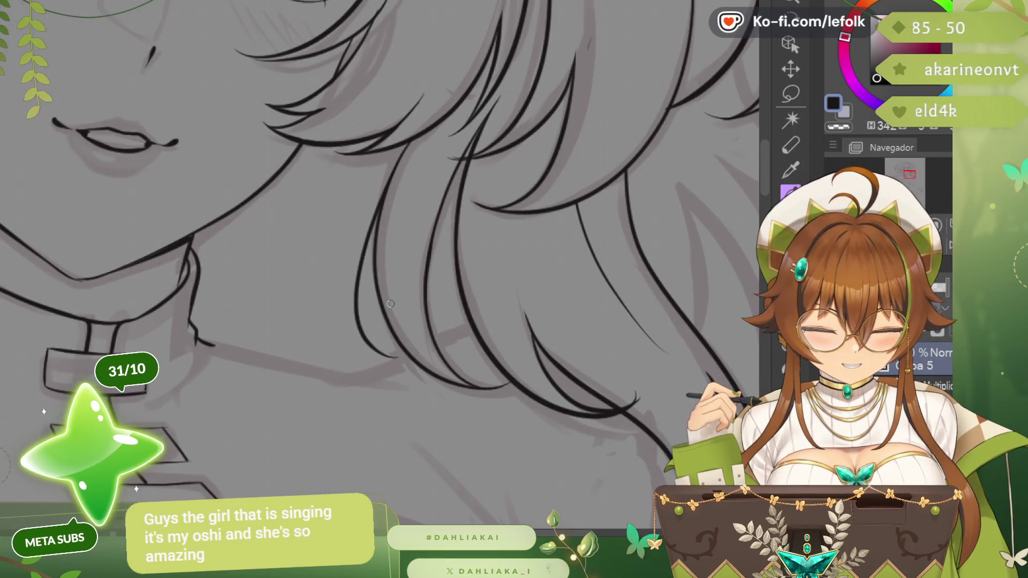
scroll(390, 303, up, 1)
key(ctrl+z)
drag(422, 84, 394, 351)
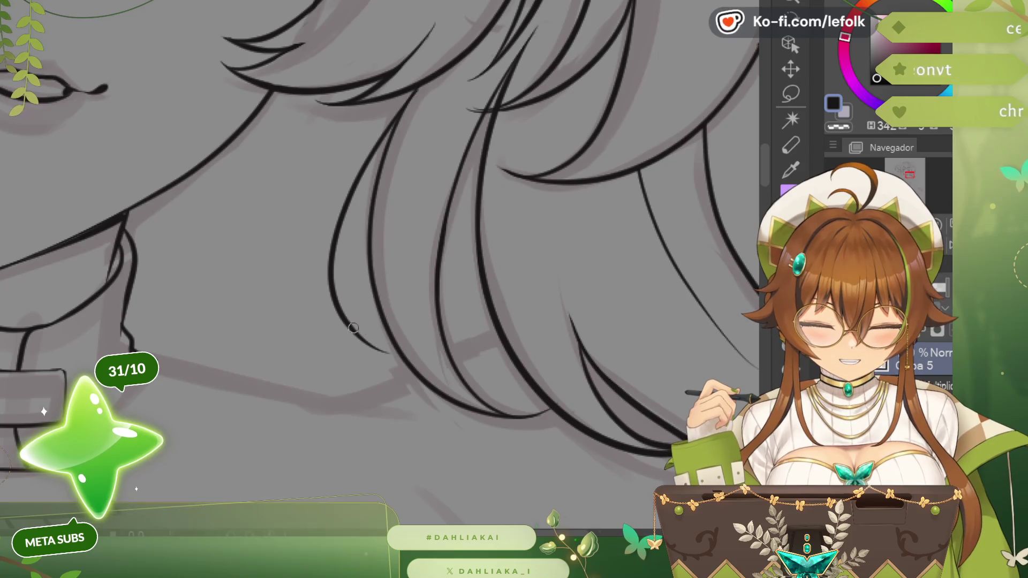
- Add a second curved strand beside it, then mirror the canvas view to check it
drag(356, 213, 373, 341)
key(ctrl+z)
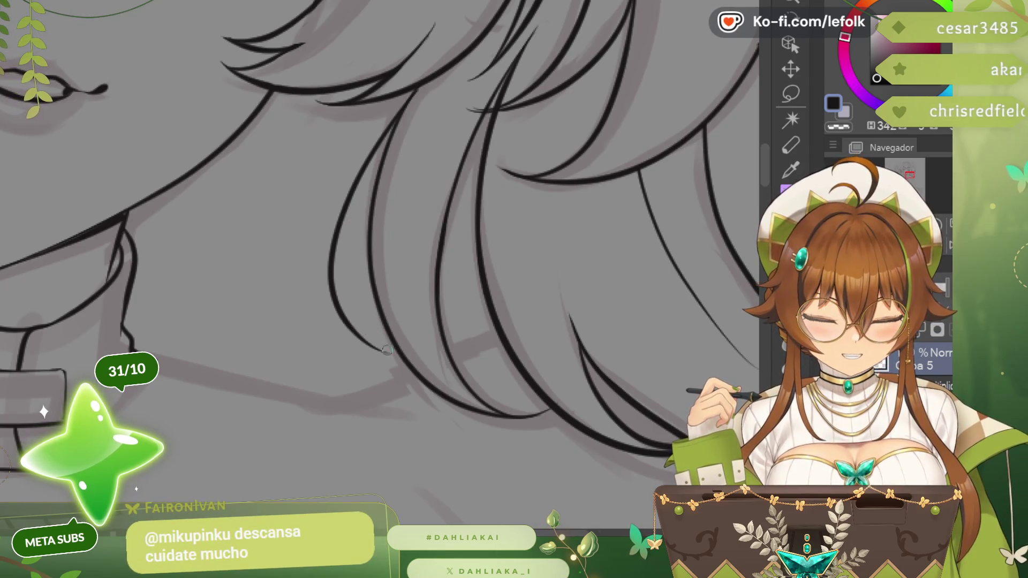
drag(341, 300, 401, 145)
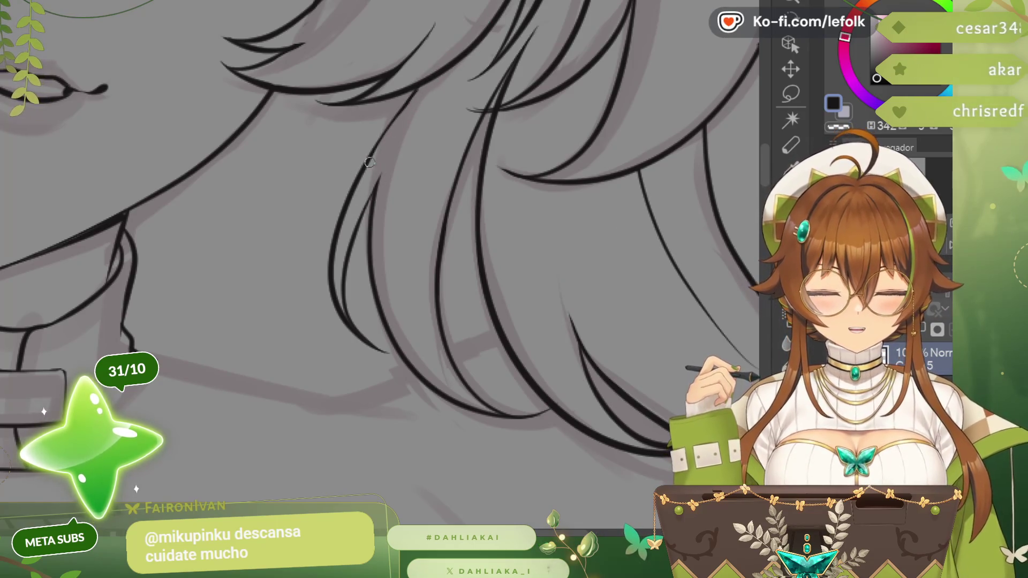
scroll(552, 28, down, 5)
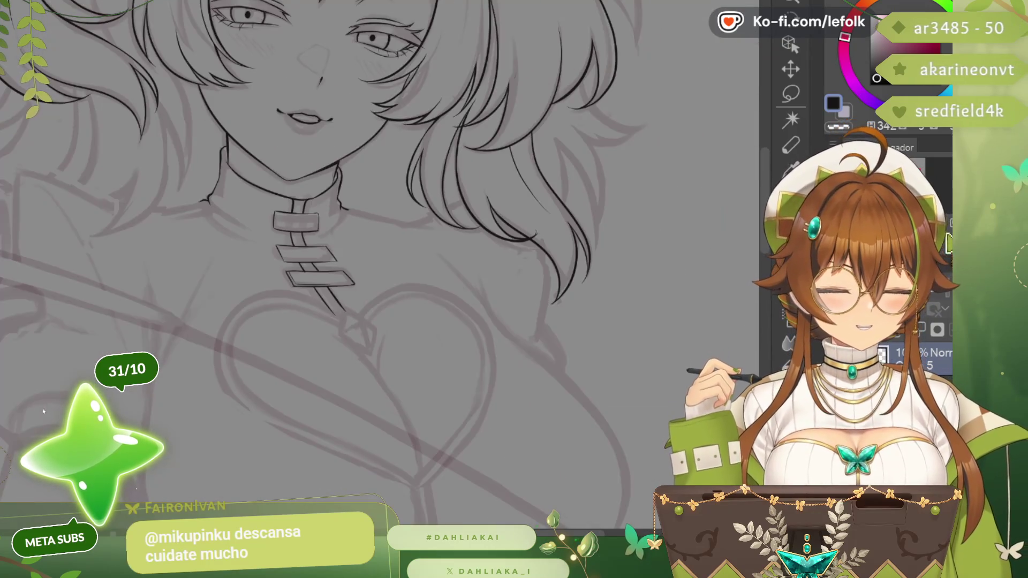
key(h)
scroll(434, 289, down, 2)
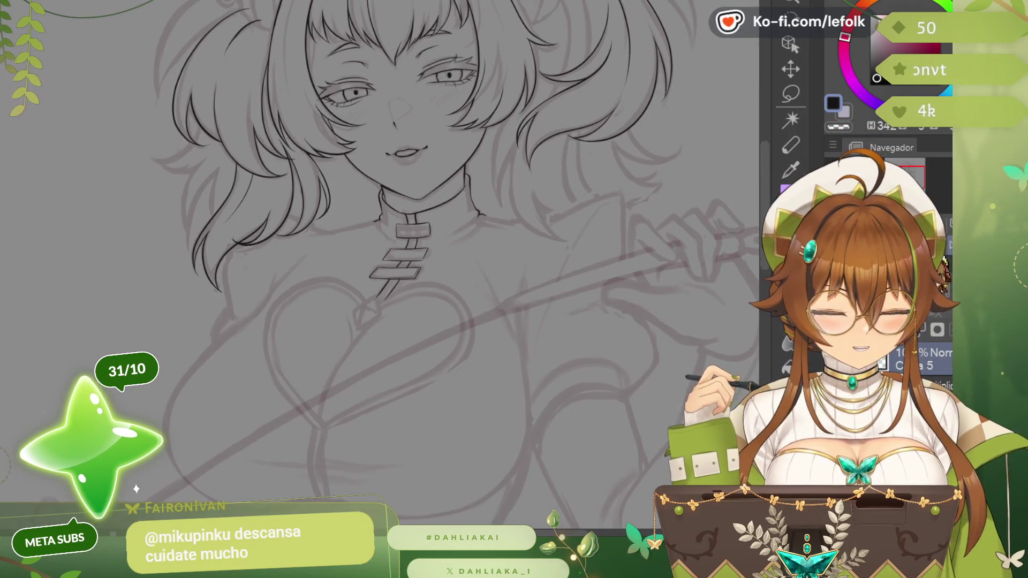
scroll(397, 237, up, 2)
scroll(397, 236, up, 1)
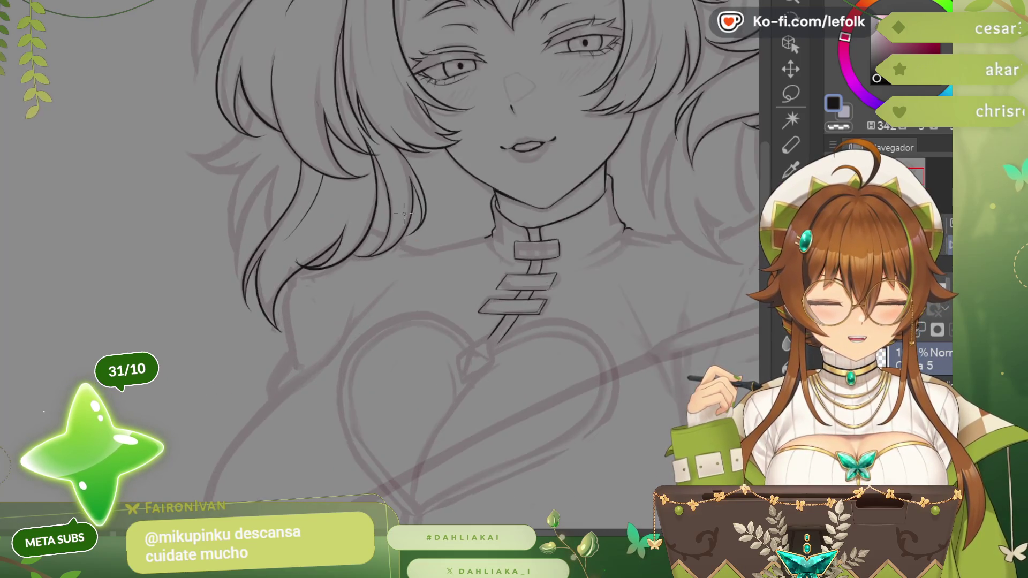
scroll(397, 236, up, 2)
scroll(397, 237, up, 2)
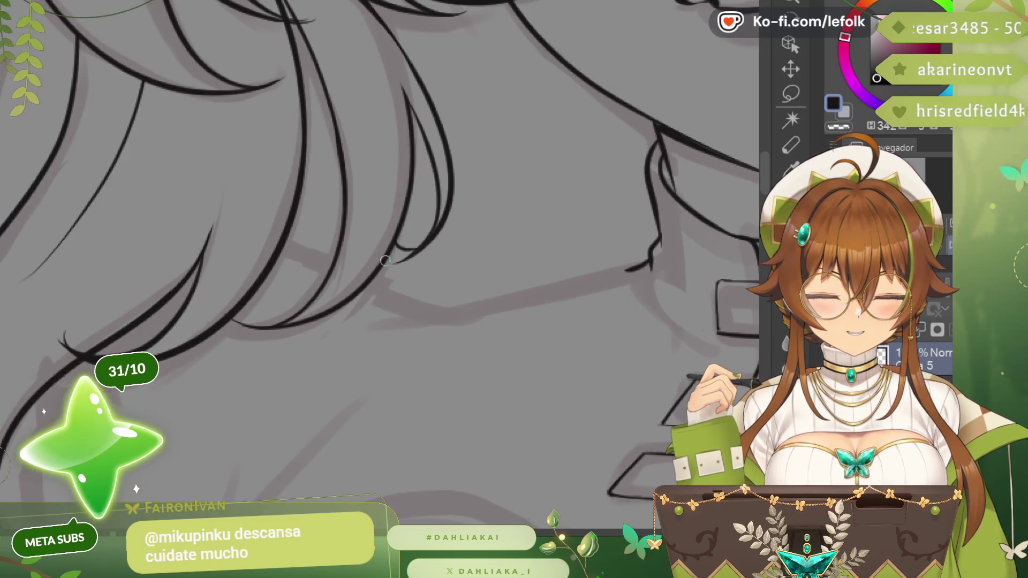
scroll(416, 220, down, 2)
scroll(416, 220, down, 2)
scroll(417, 221, down, 1)
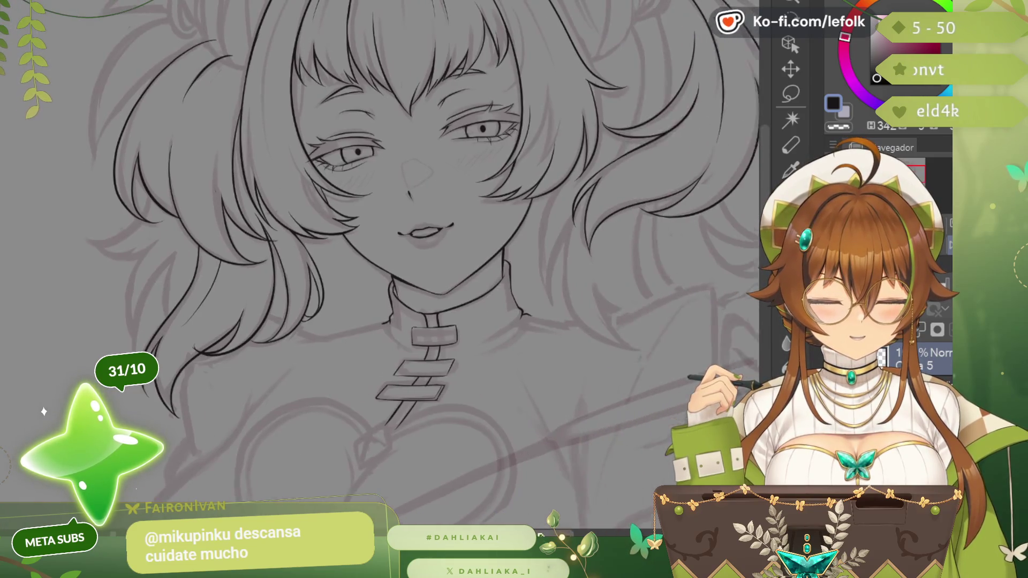
scroll(416, 220, down, 1)
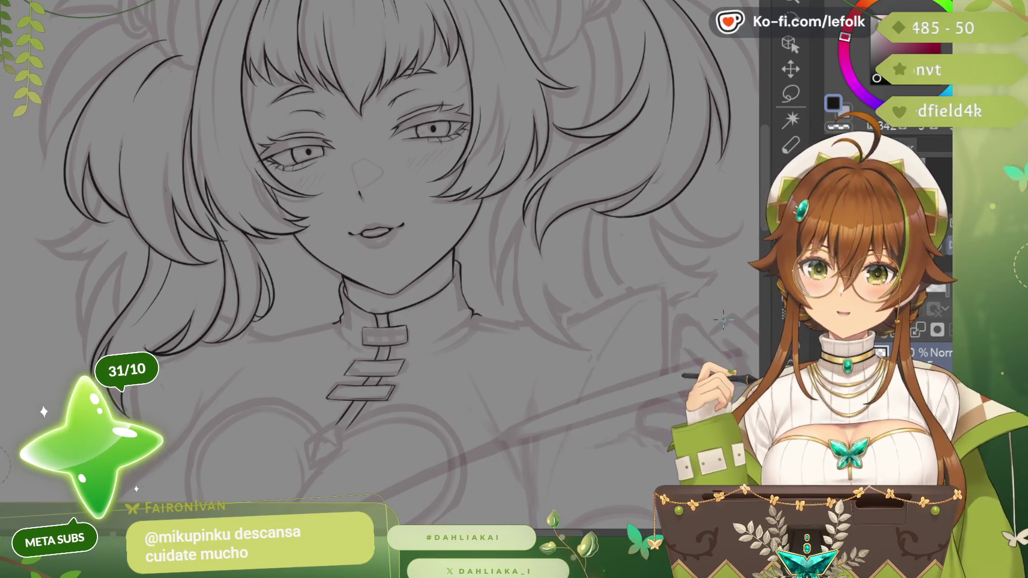
scroll(518, 269, up, 2)
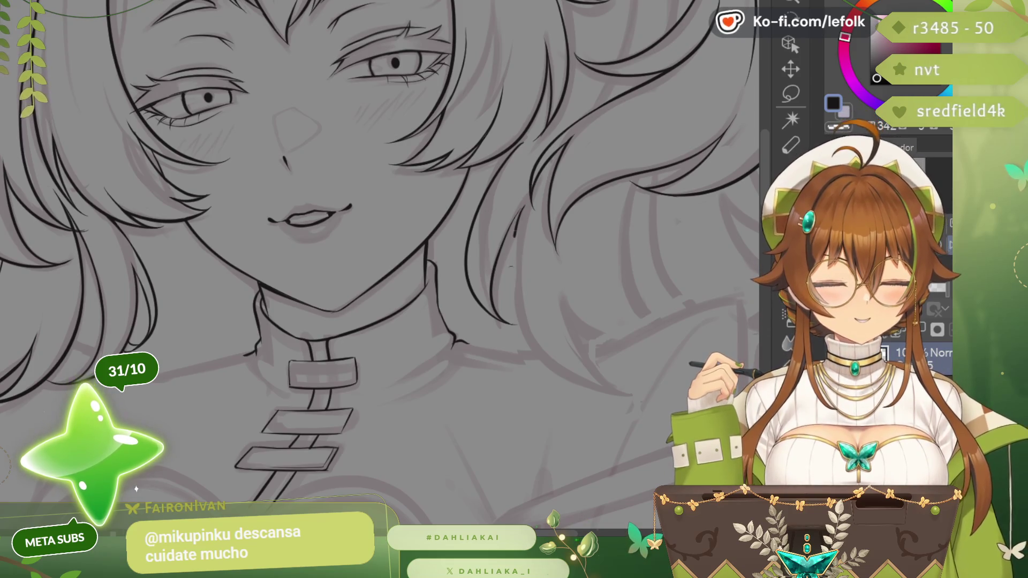
- Ink a downward-curving strand and a curved strand beside the neck, redrawing after an undo
drag(512, 239, 607, 373)
drag(543, 266, 302, 266)
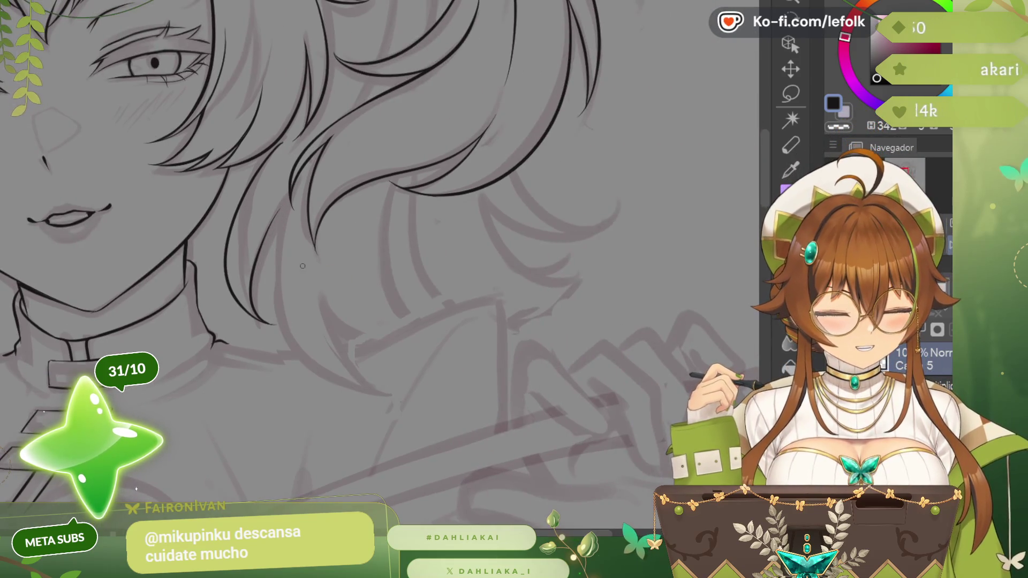
drag(288, 197, 378, 391)
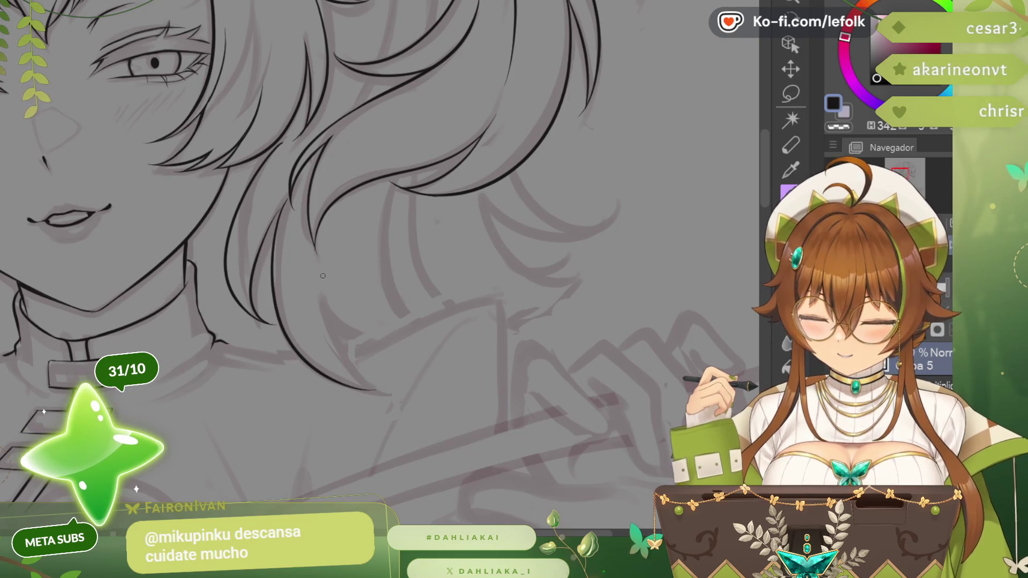
key(ctrl+z)
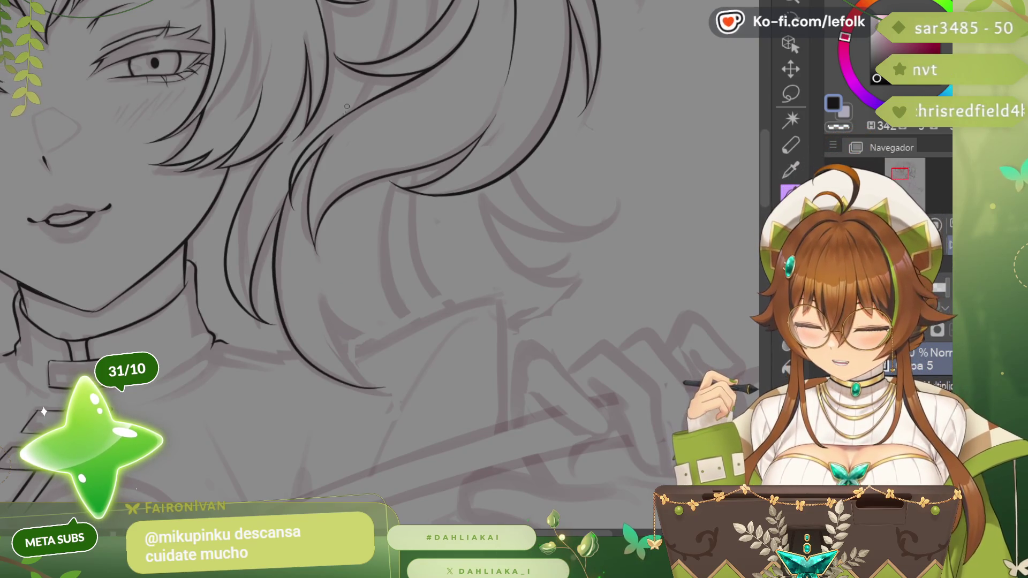
drag(290, 193, 361, 388)
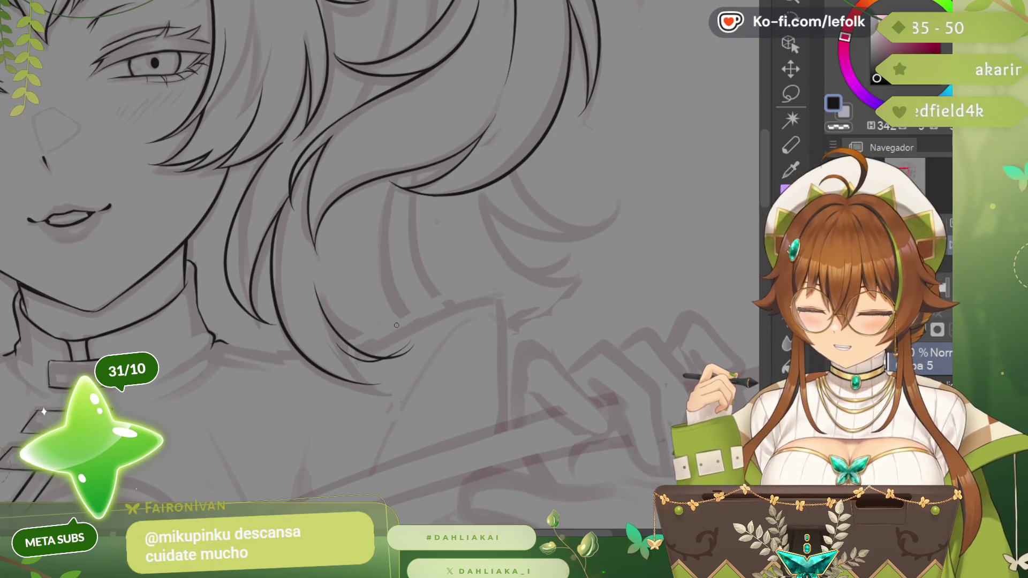
scroll(395, 325, up, 2)
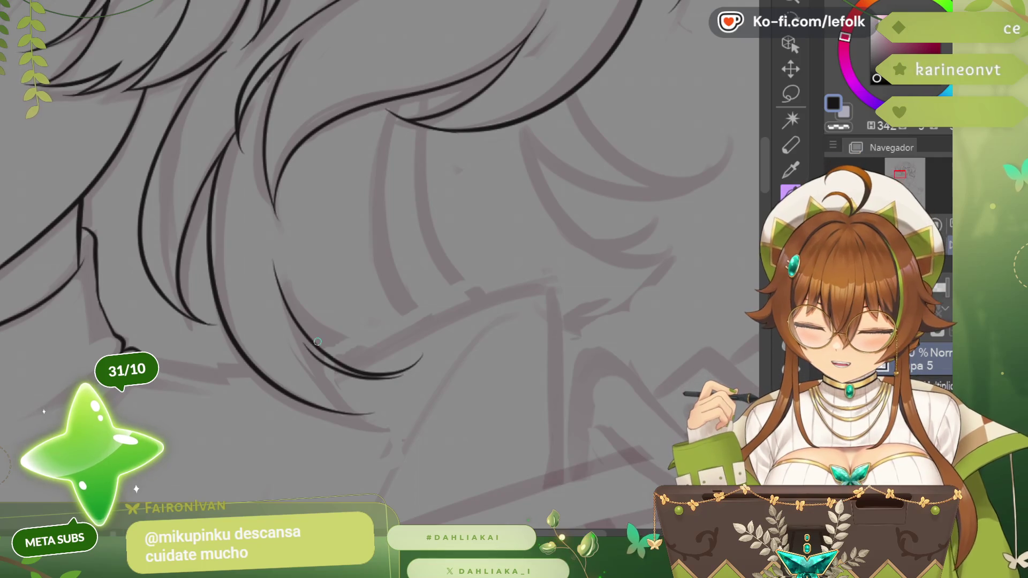
- Redraw the curved strand end below the jaw and add another strand beneath it
key(ctrl+z)
drag(283, 262, 420, 360)
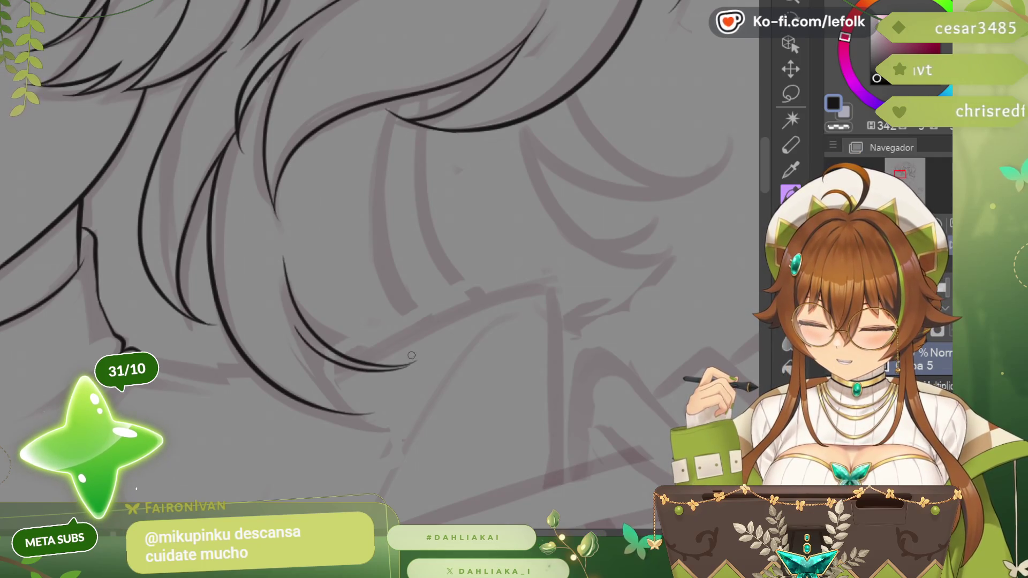
drag(289, 321, 411, 399)
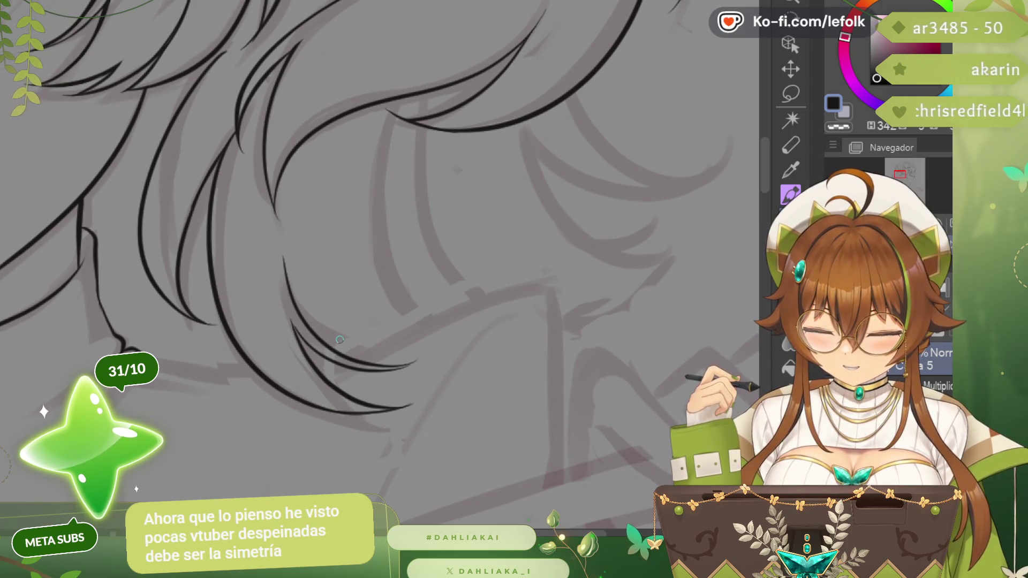
scroll(340, 340, down, 3)
scroll(338, 341, down, 2)
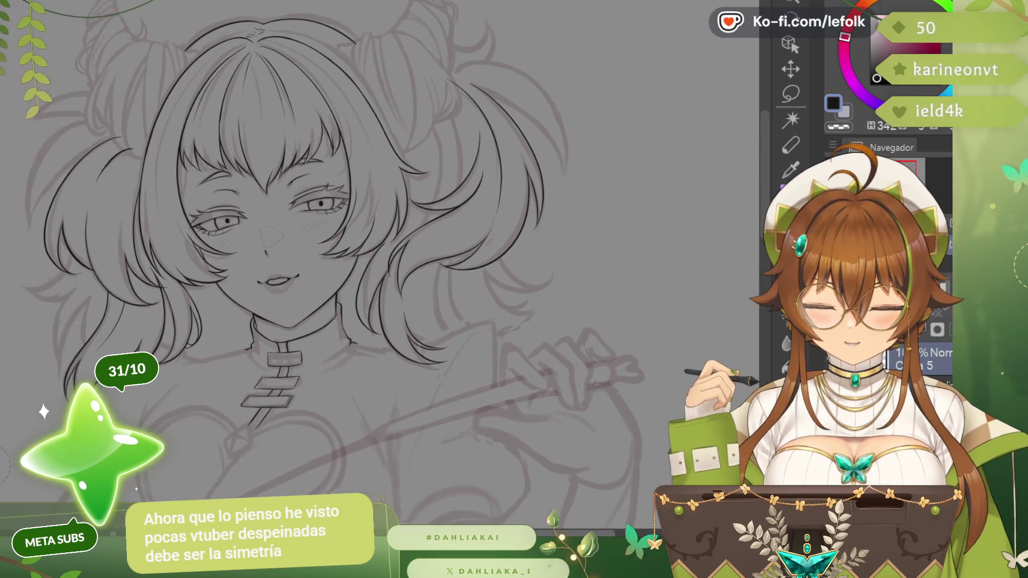
- Ink a long flyaway strand on the left side hair, undoing and redrawing the curve
drag(321, 266, 450, 281)
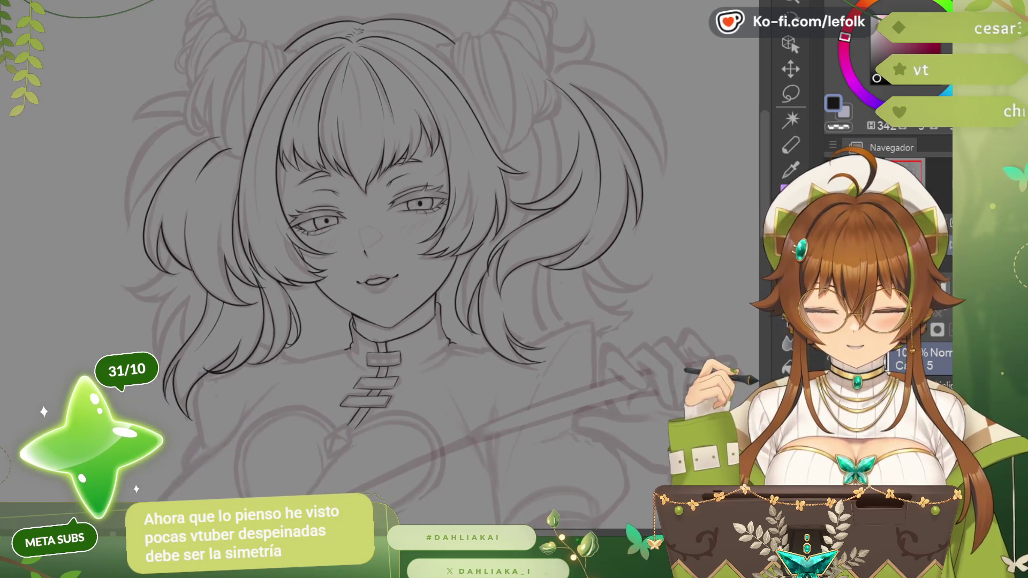
drag(126, 506, 432, 514)
scroll(484, 146, up, 5)
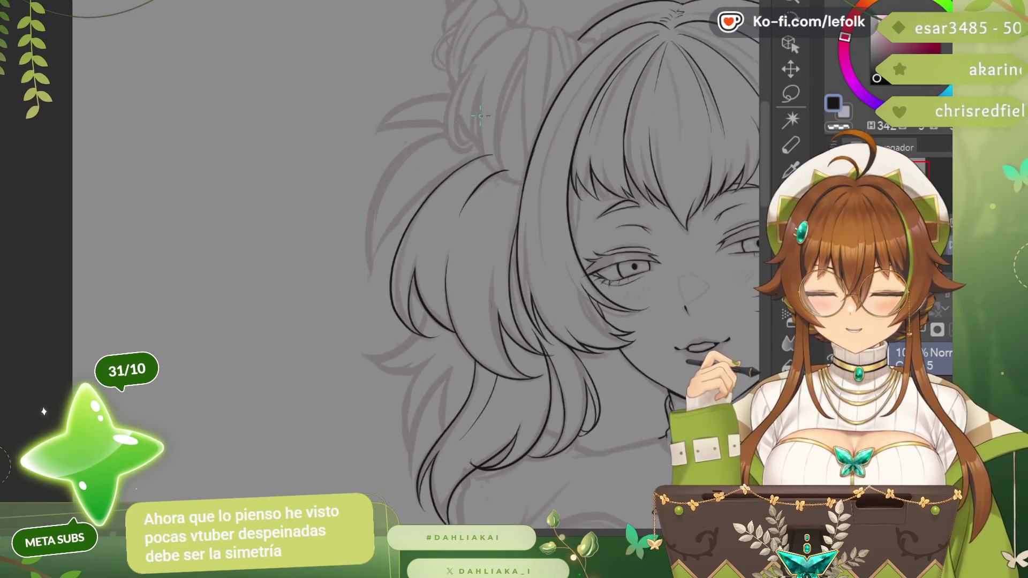
key(ctrl+z)
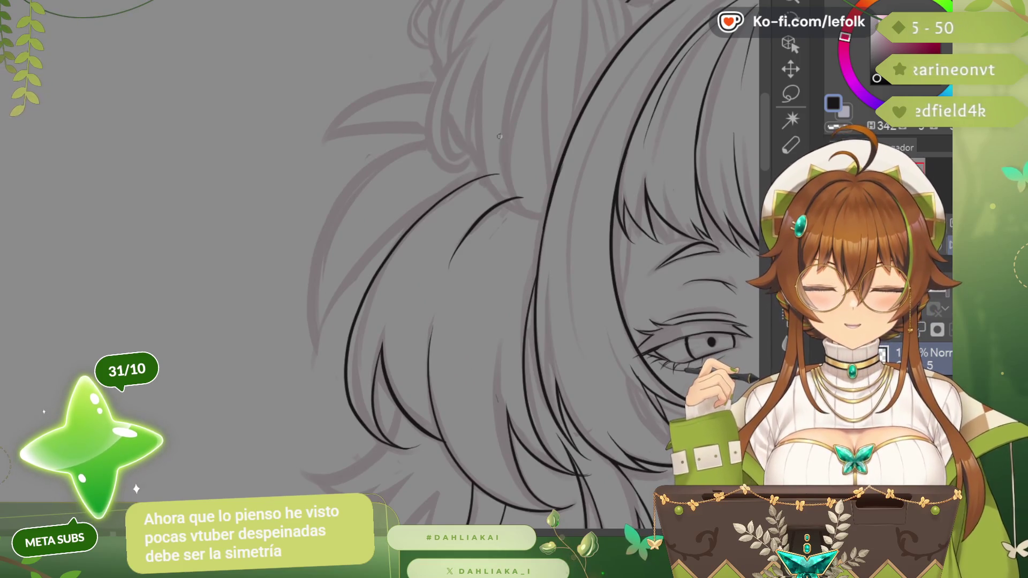
drag(511, 143, 302, 251)
key(ctrl+z)
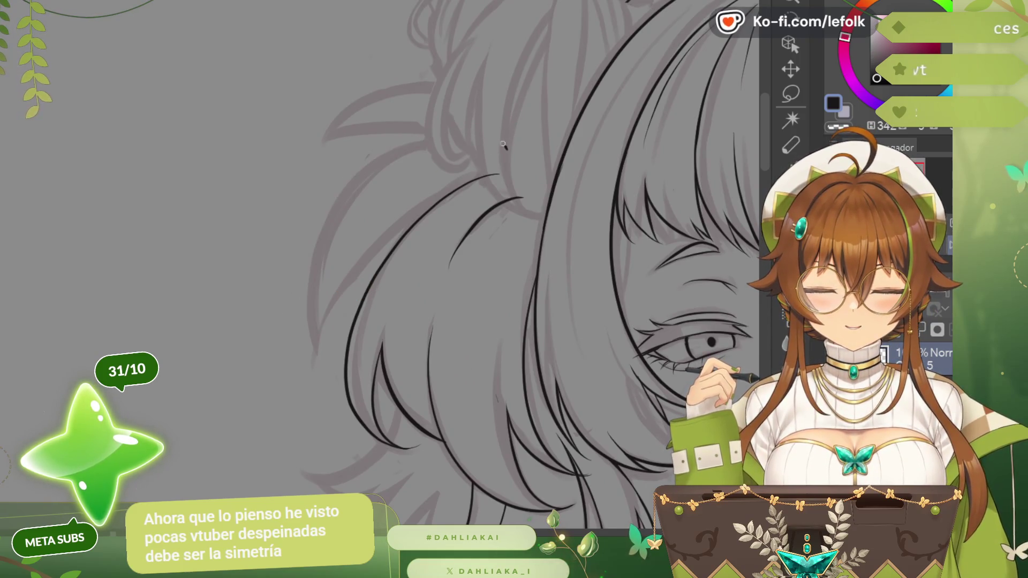
mouse_move(508, 144)
mouse_down()
mouse_move(286, 305)
mouse_move(503, 169)
mouse_up()
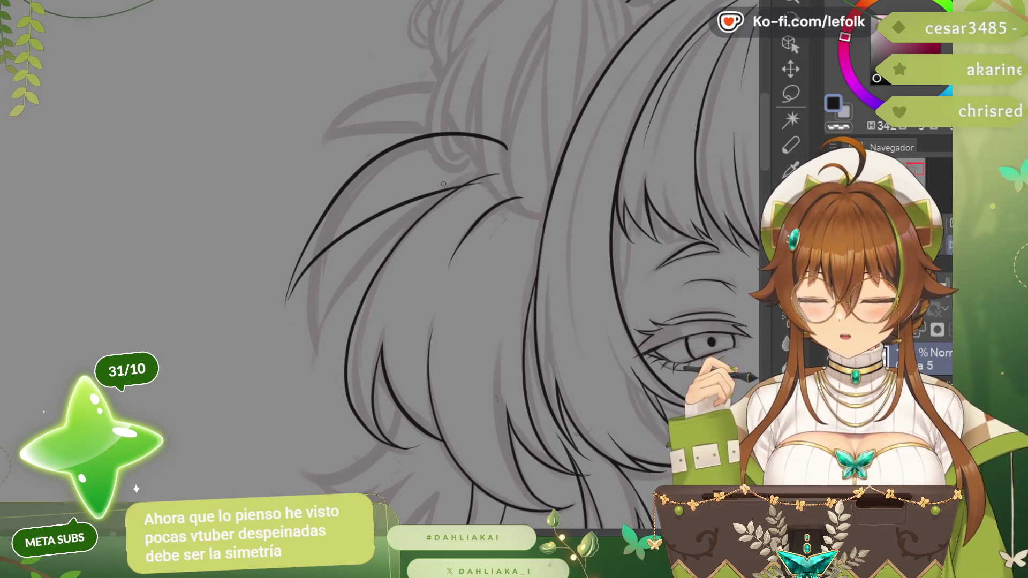
- Retry the strand from its lower tip upward and remove stray long strokes near the bun
key(ctrl+z)
mouse_move(286, 306)
mouse_down()
mouse_move(499, 172)
mouse_move(279, 344)
mouse_move(524, 171)
mouse_up()
key(ctrl+z)
key(ctrl+z)
key(ctrl+z)
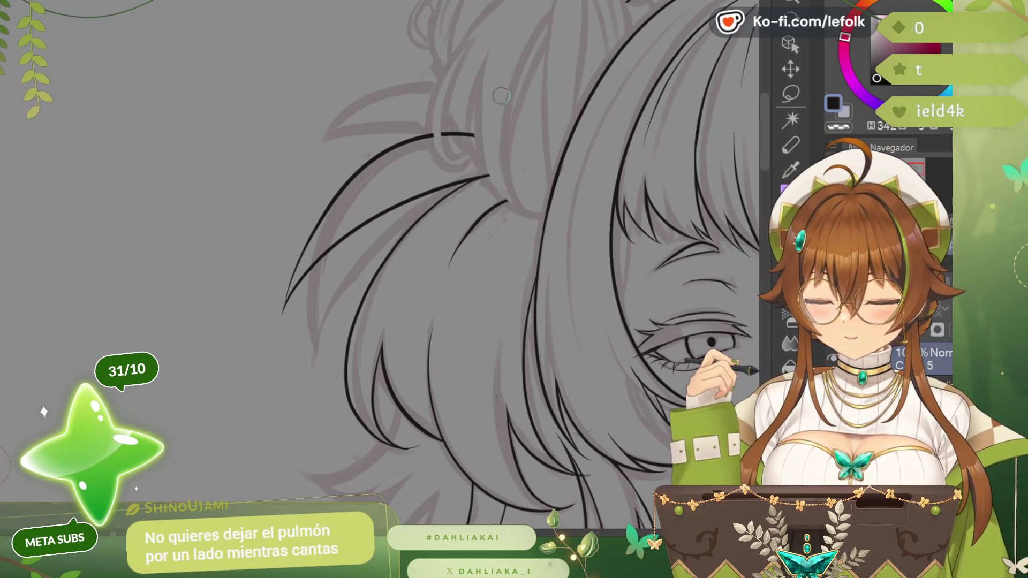
scroll(501, 96, down, 3)
scroll(502, 95, down, 2)
scroll(501, 96, down, 2)
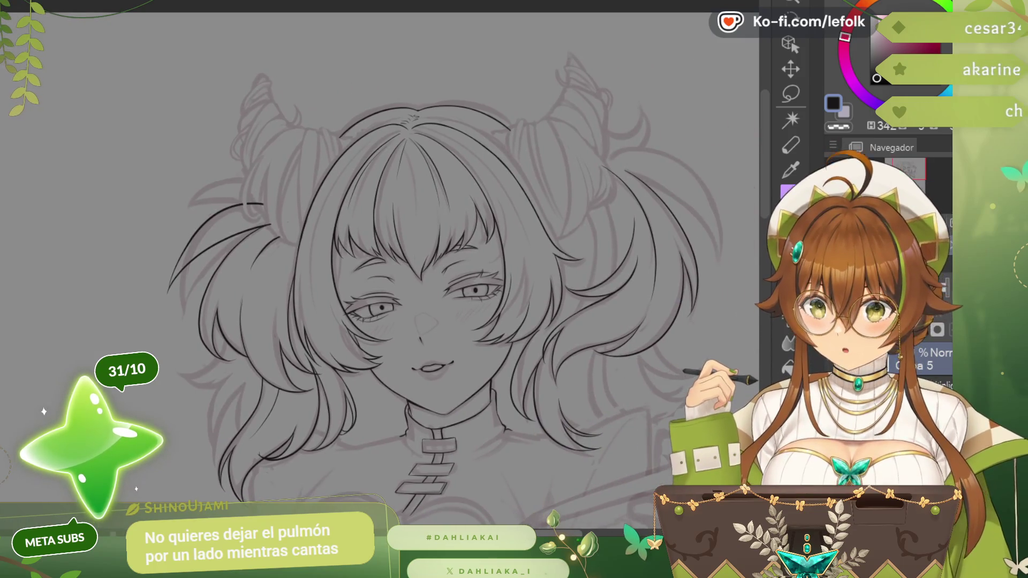
scroll(466, 265, up, 2)
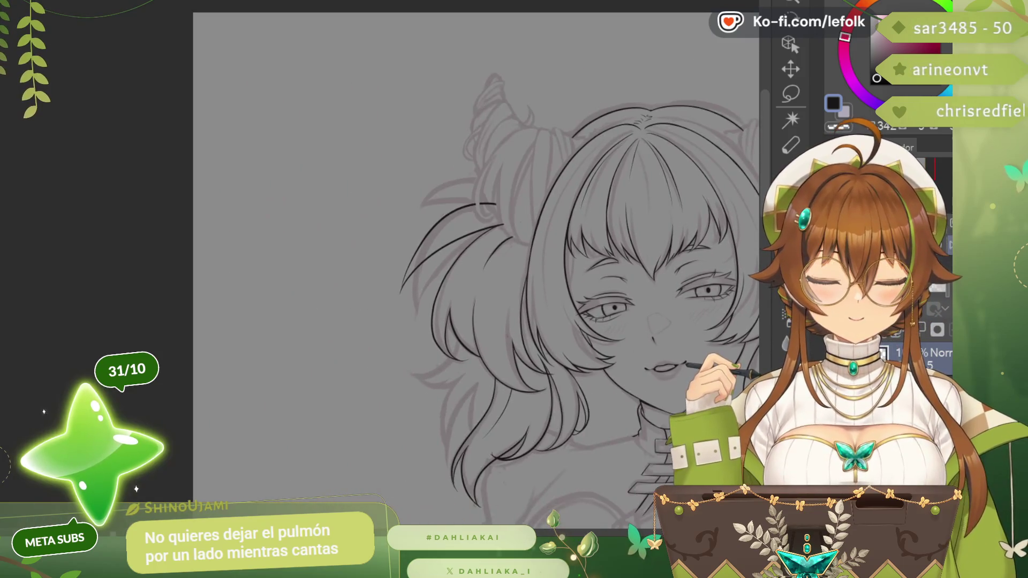
scroll(518, 188, up, 2)
scroll(482, 198, up, 2)
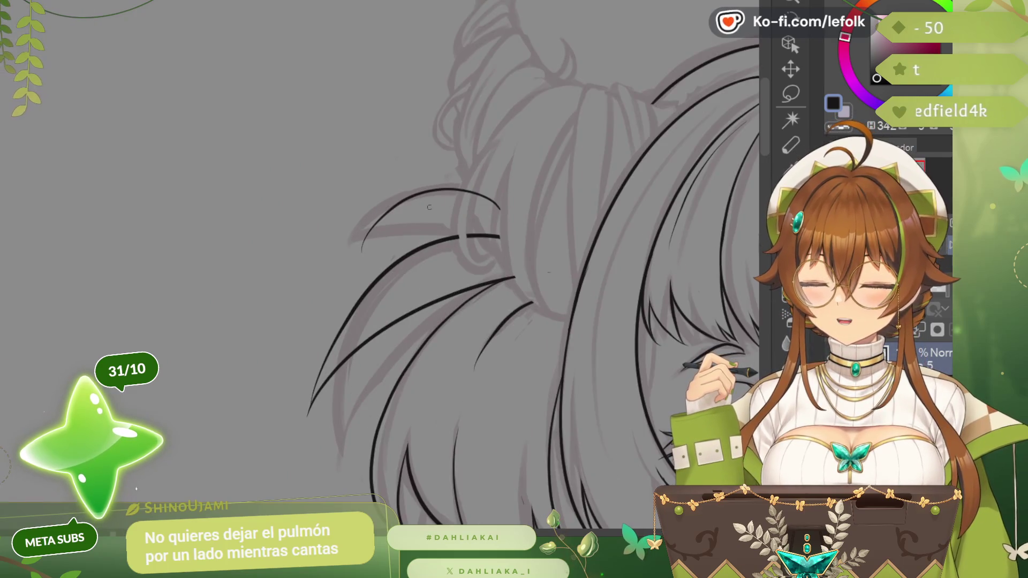
key(ctrl+z)
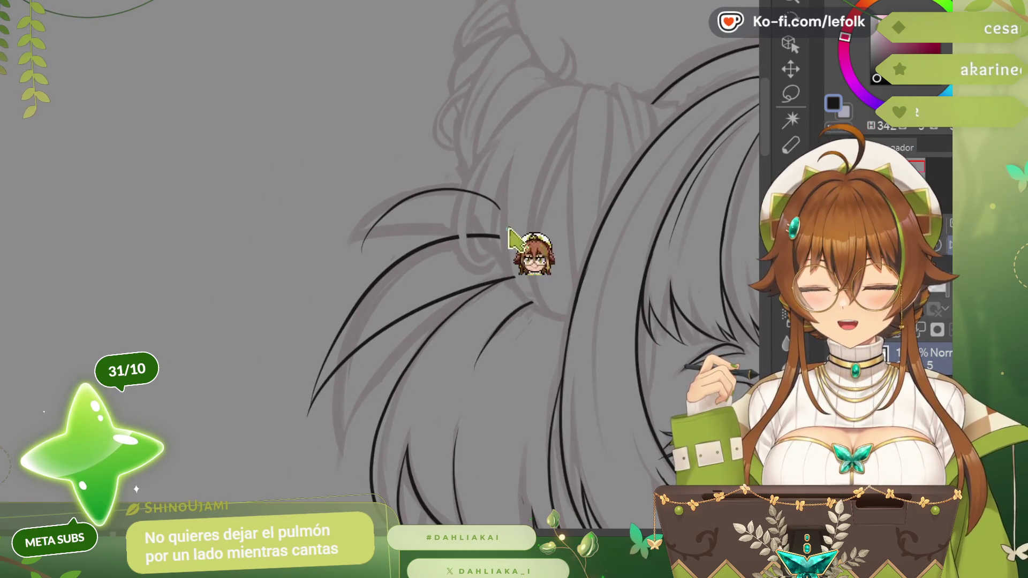
key(ctrl+z)
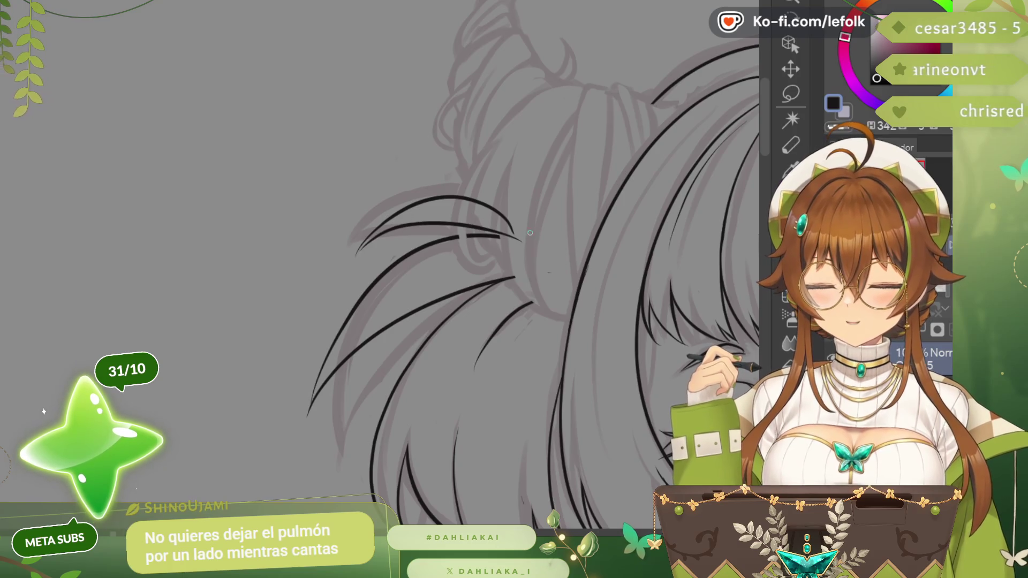
scroll(544, 203, down, 2)
scroll(543, 203, down, 1)
scroll(544, 203, down, 1)
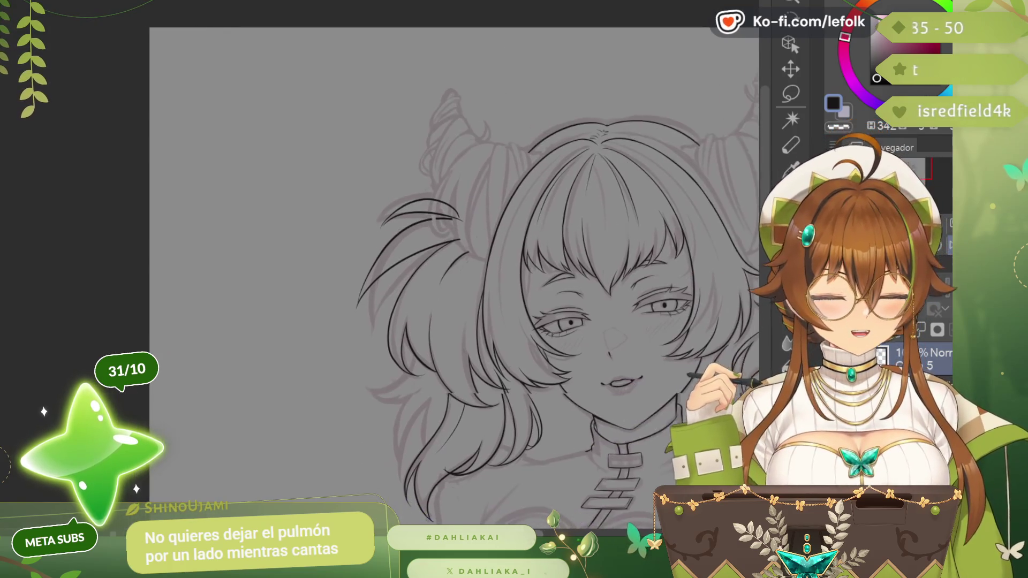
scroll(544, 203, down, 1)
- Ink a new dark strand in the lower left hair on a rotated canvas, then reset and mirror the view
drag(402, 241, 203, 200)
scroll(203, 201, up, 2)
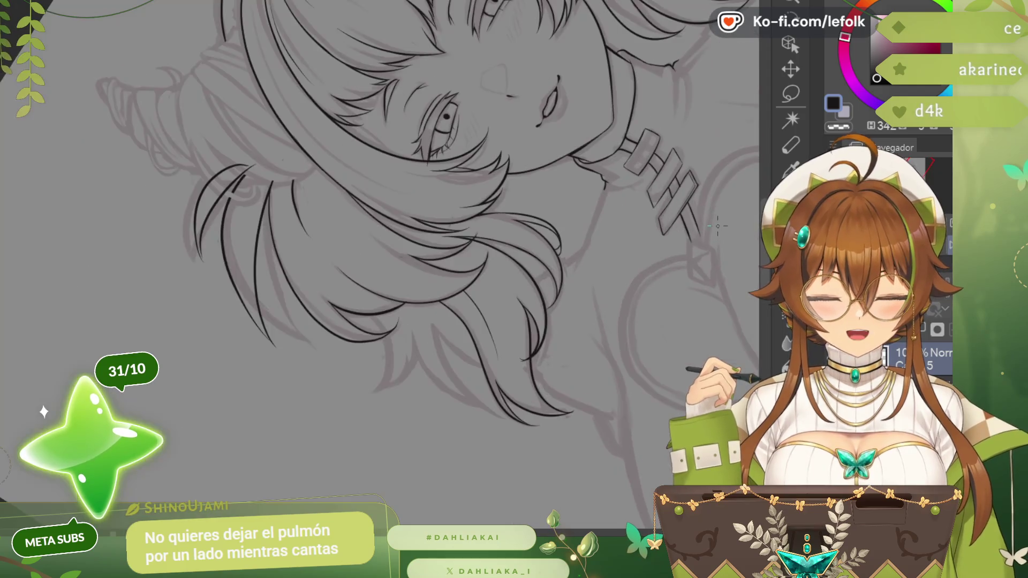
scroll(204, 200, up, 1)
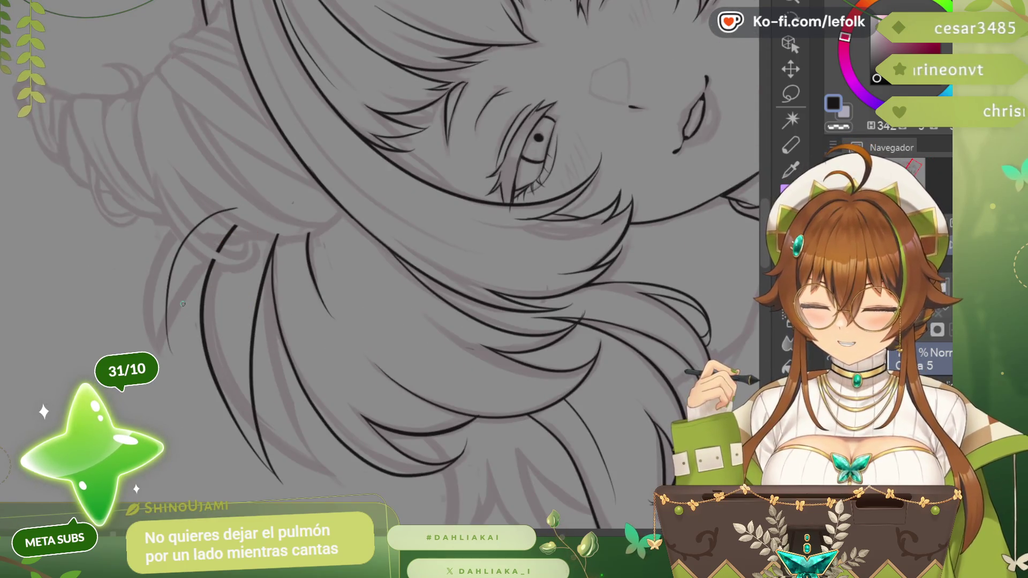
drag(178, 363, 244, 205)
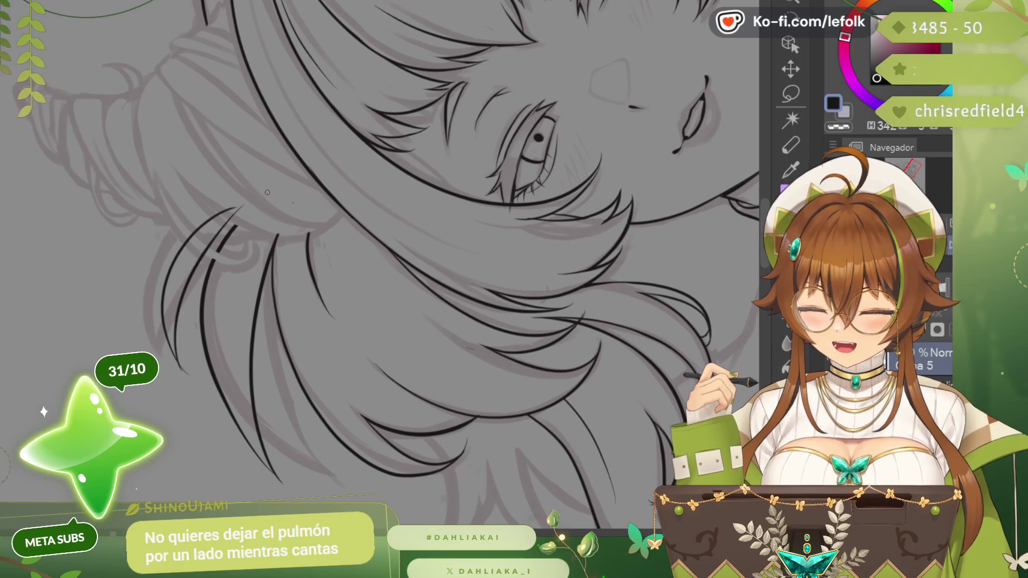
key(ctrl+0)
scroll(386, 266, down, 1)
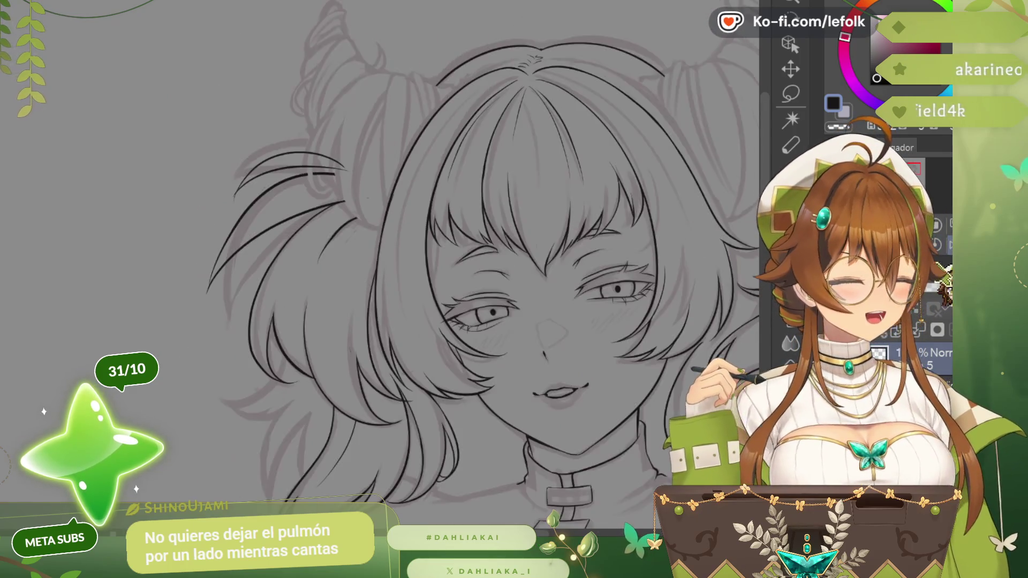
scroll(386, 265, down, 1)
scroll(385, 265, down, 1)
scroll(442, 284, right, 2)
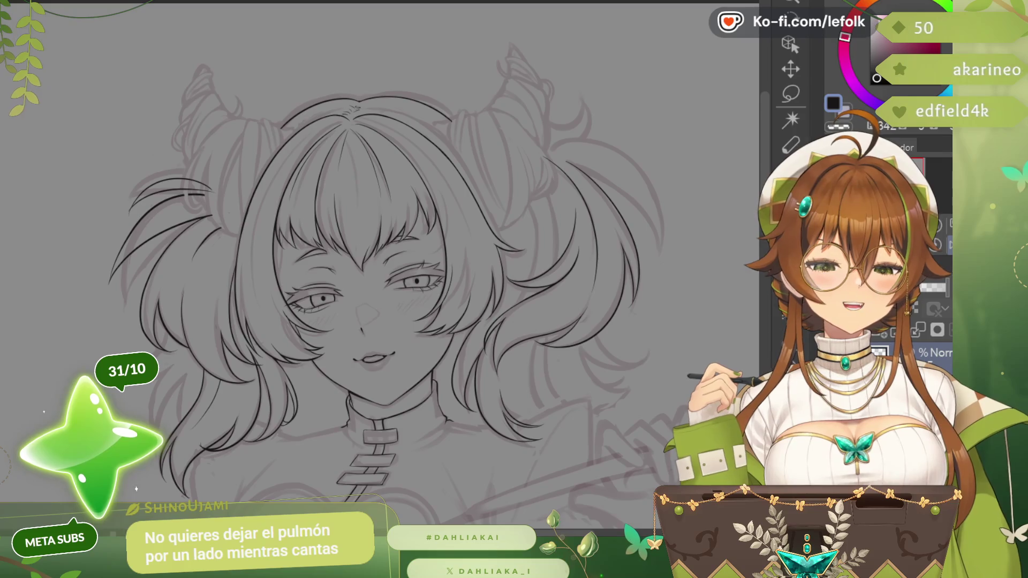
scroll(442, 285, left, 2)
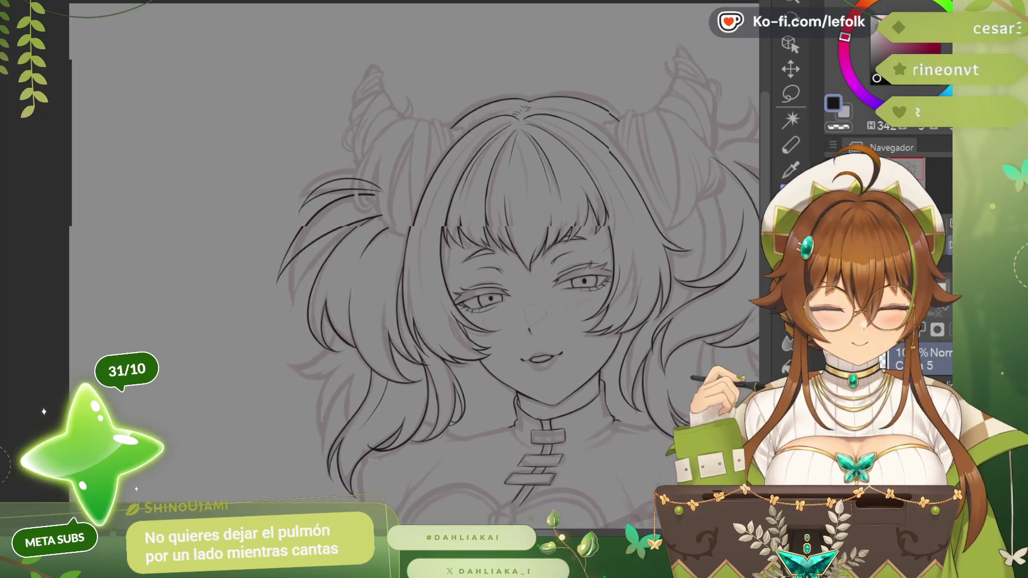
scroll(482, 284, left, 2)
scroll(522, 284, left, 2)
scroll(386, 157, down, 2)
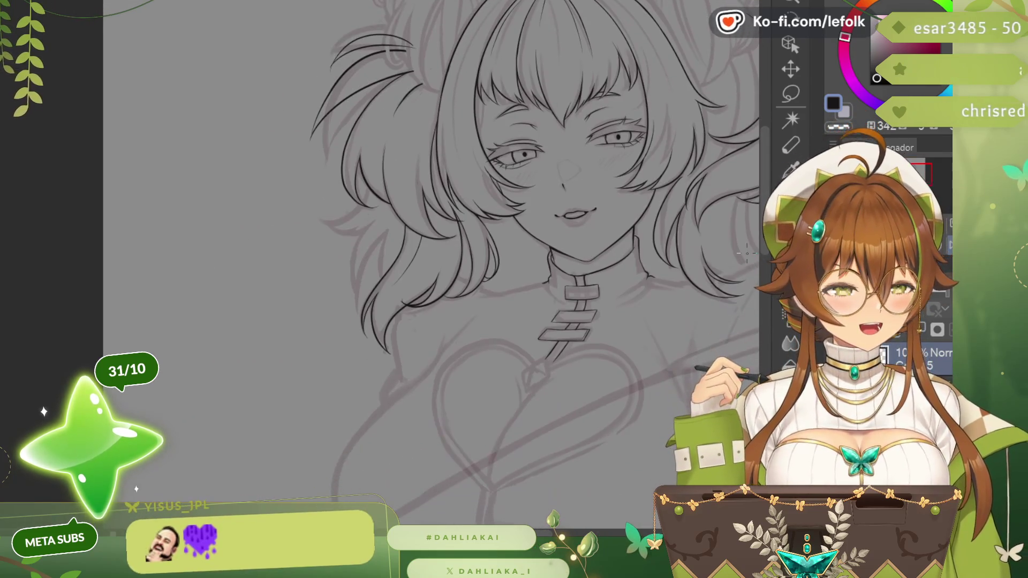
scroll(385, 157, up, 3)
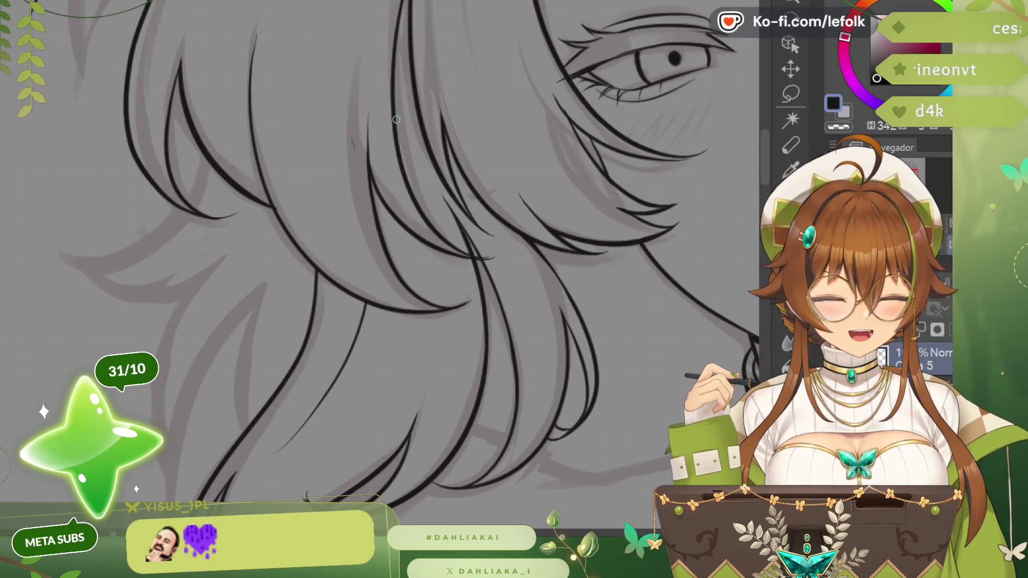
scroll(341, 144, down, 2)
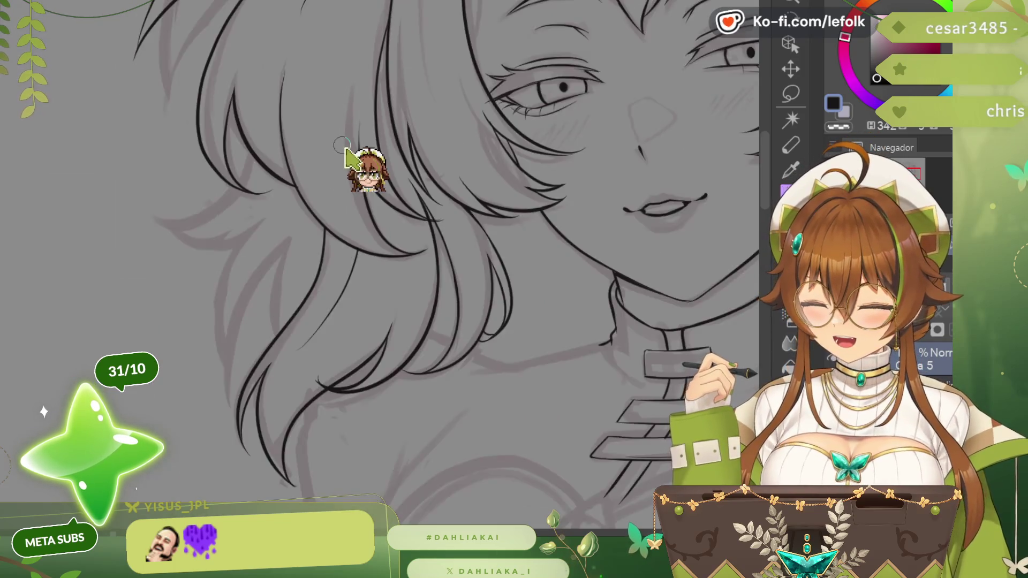
scroll(362, 172, down, 2)
scroll(362, 172, down, 1)
scroll(362, 172, down, 2)
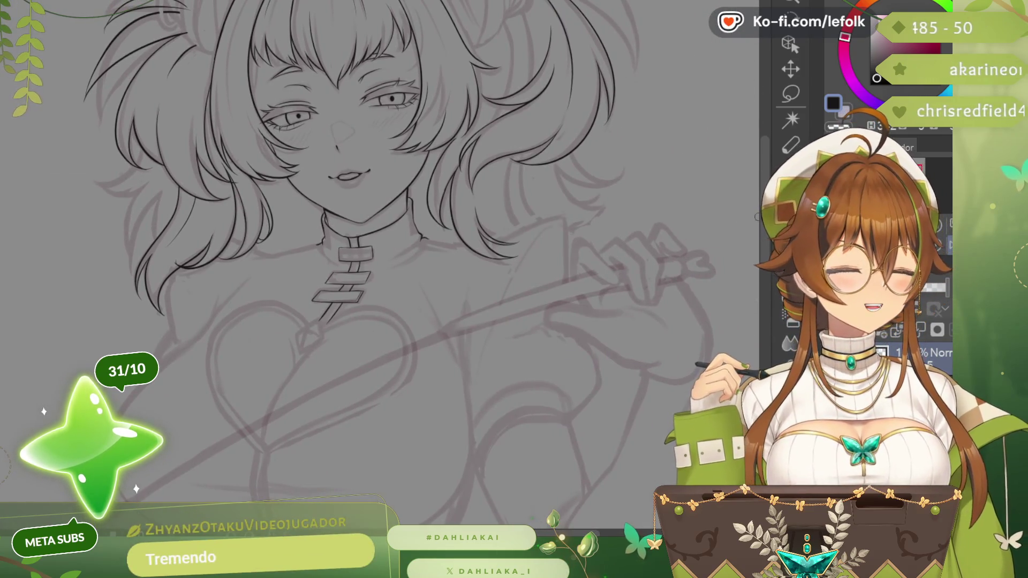
scroll(386, 265, up, 2)
scroll(385, 265, up, 2)
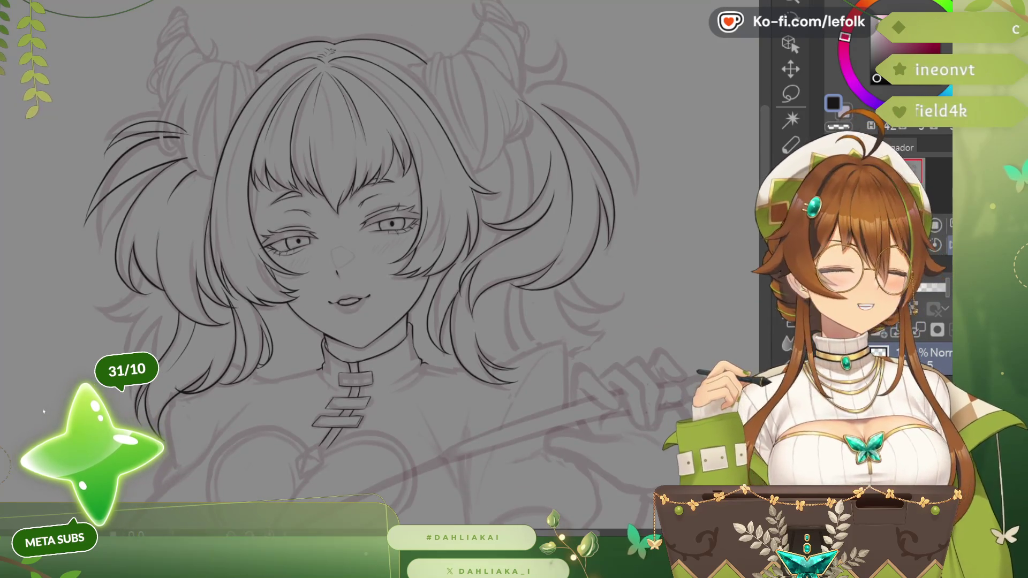
scroll(385, 265, left, 2)
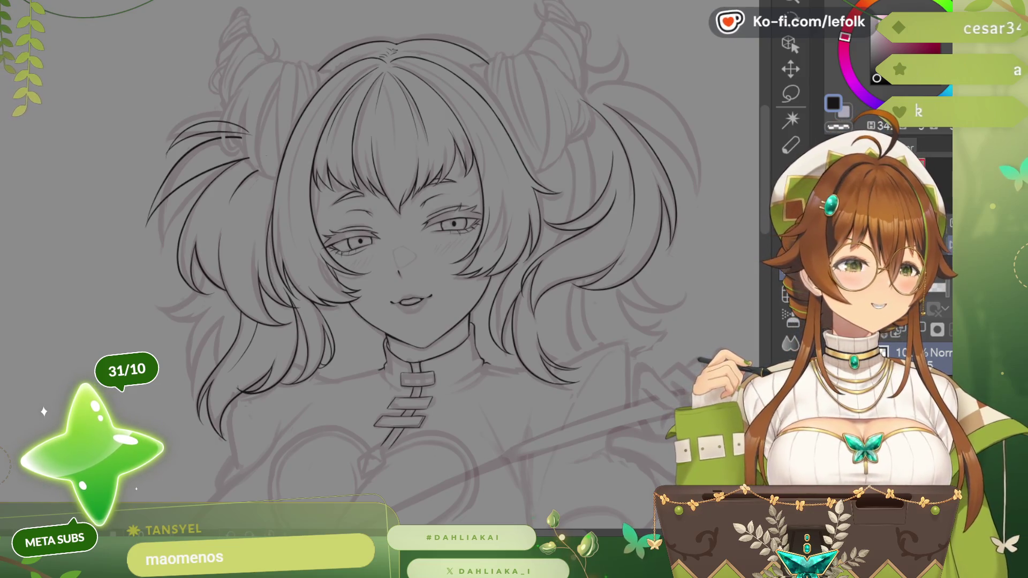
key(h)
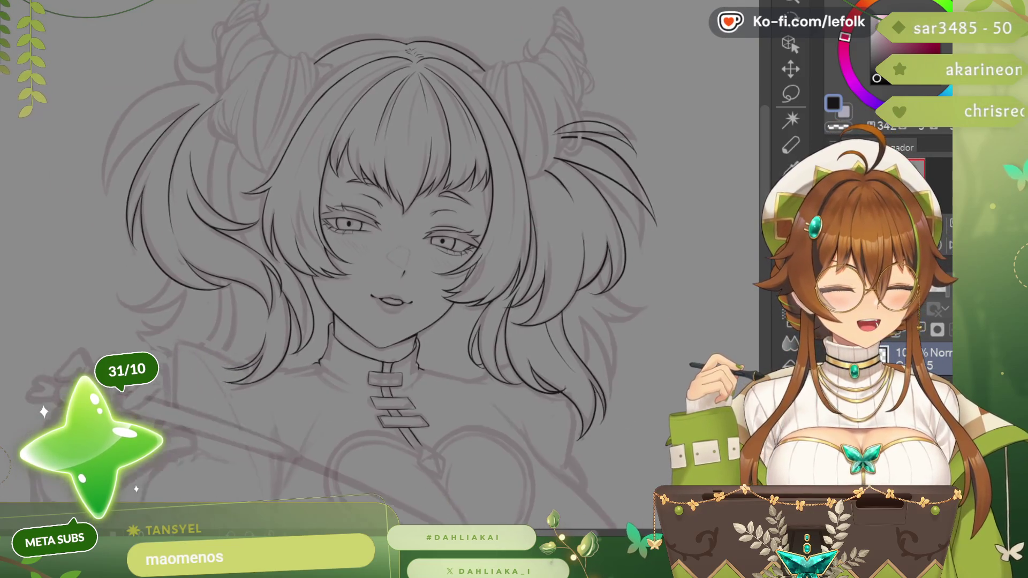
scroll(593, 509, left, 3)
scroll(594, 508, left, 3)
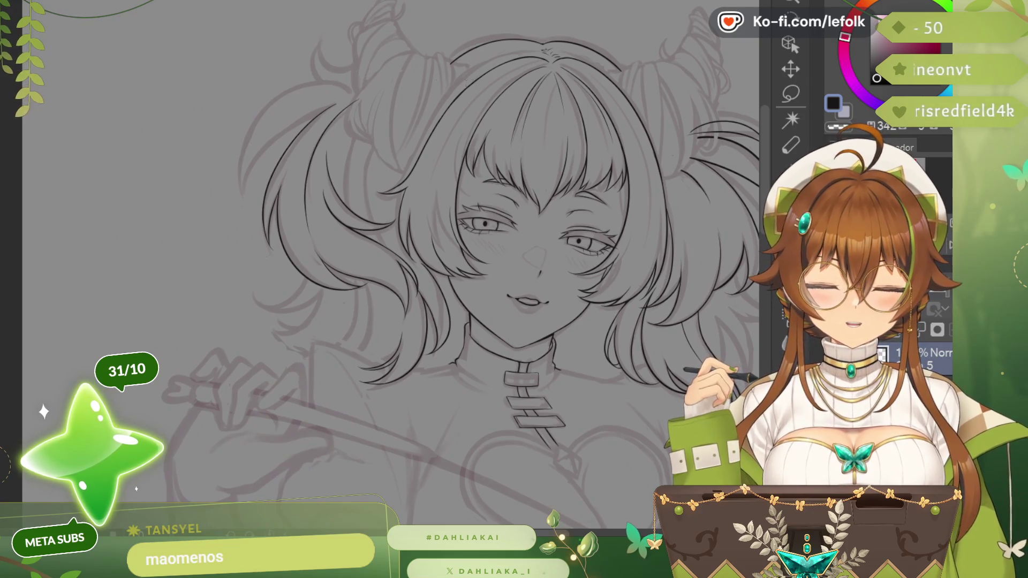
scroll(357, 100, up, 1)
scroll(358, 101, up, 1)
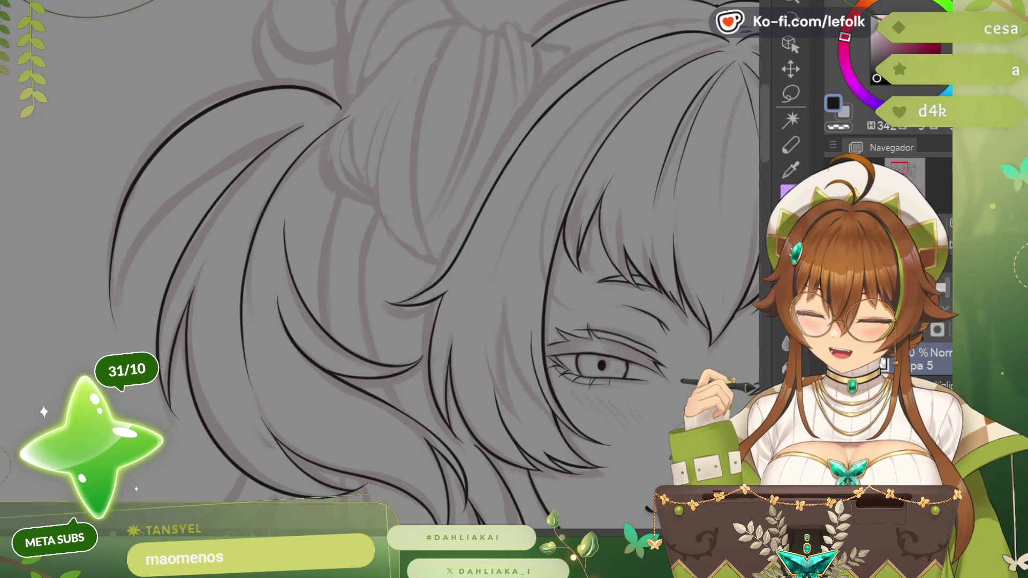
scroll(514, 266, left, 3)
scroll(514, 265, left, 3)
- Repeatedly redraw the outer curve of the upper-left hair lock until its sweep looks right
drag(338, 285, 551, 83)
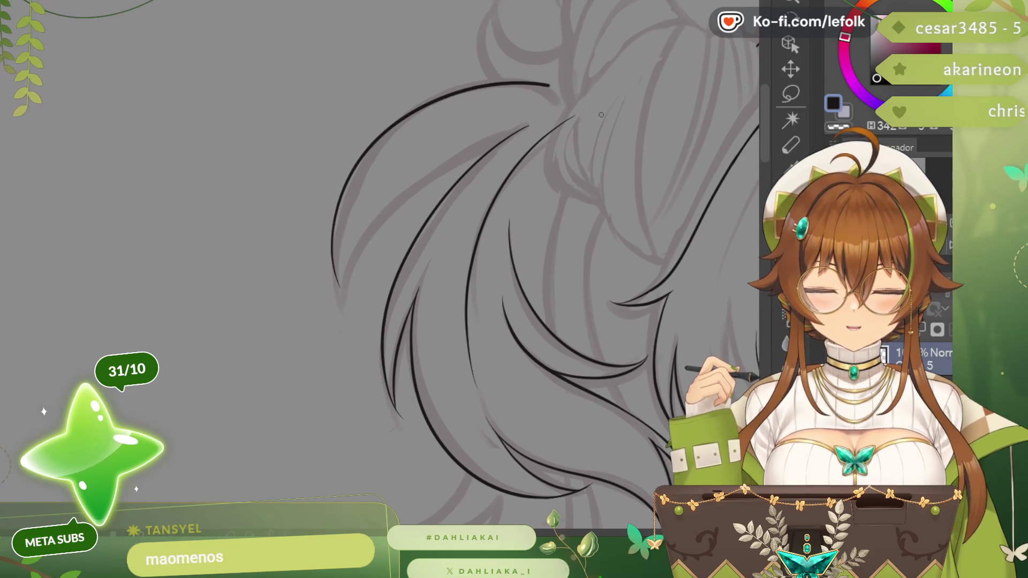
key(ctrl+z)
drag(331, 273, 590, 93)
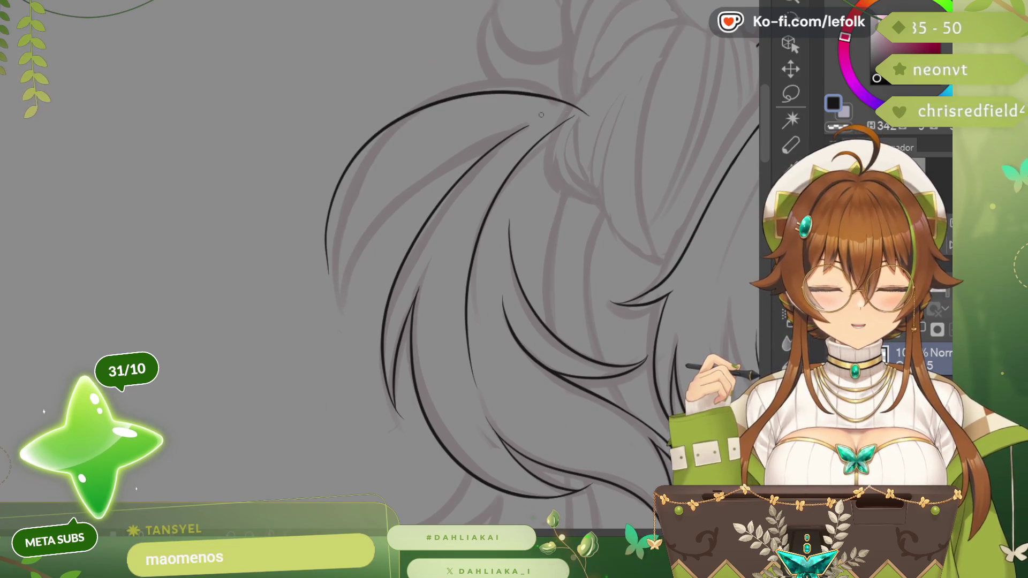
key(ctrl+z)
drag(320, 251, 589, 104)
key(ctrl+z)
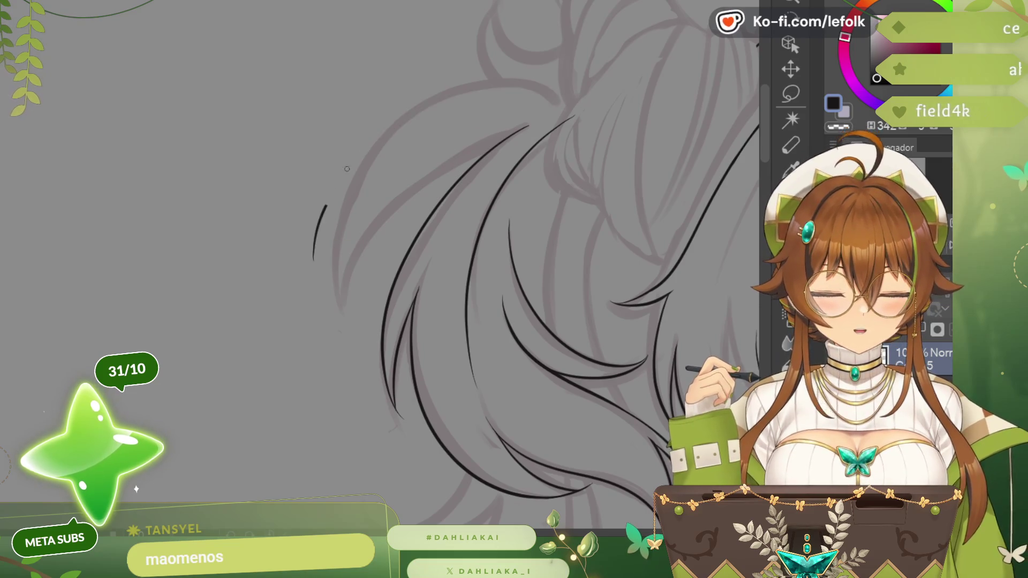
drag(313, 259, 577, 96)
drag(310, 265, 531, 128)
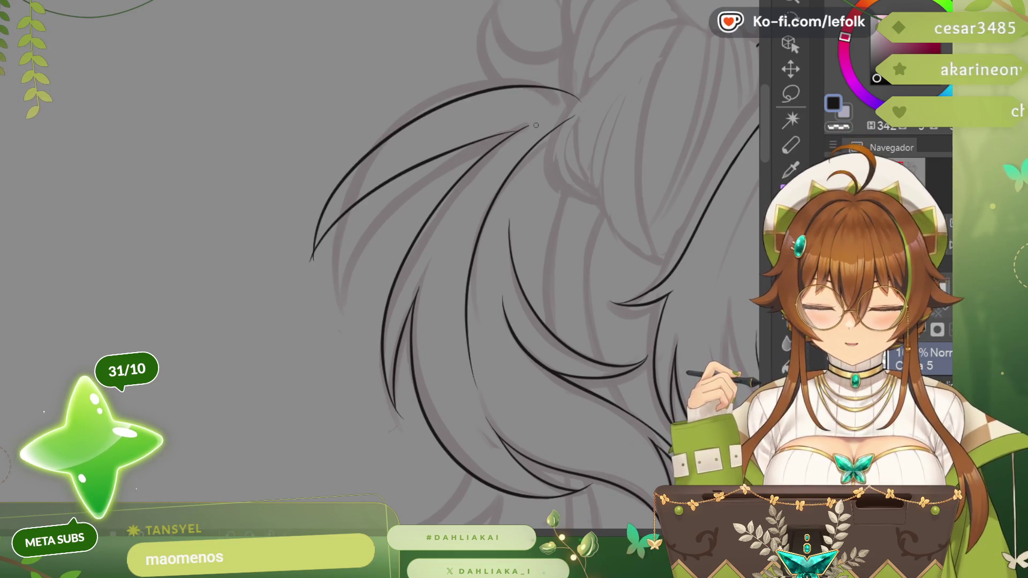
key(ctrl+z)
key(ctrl+z)
- Ink the longer outer contour higher up and add an inner strand line to the lock
drag(584, 96, 330, 337)
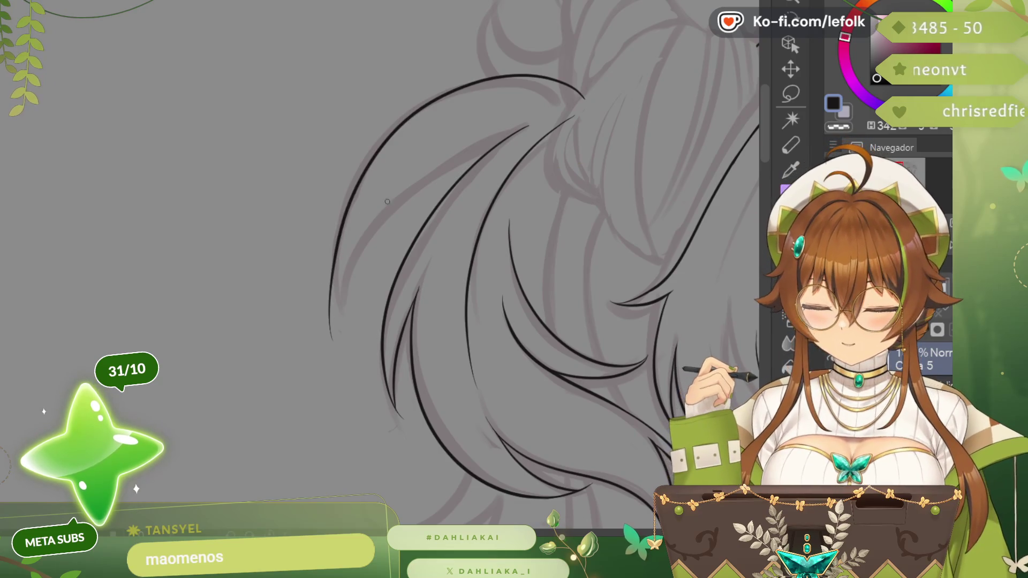
key(ctrl+z)
mouse_move(593, 83)
mouse_down()
mouse_move(341, 273)
mouse_move(411, 171)
mouse_up()
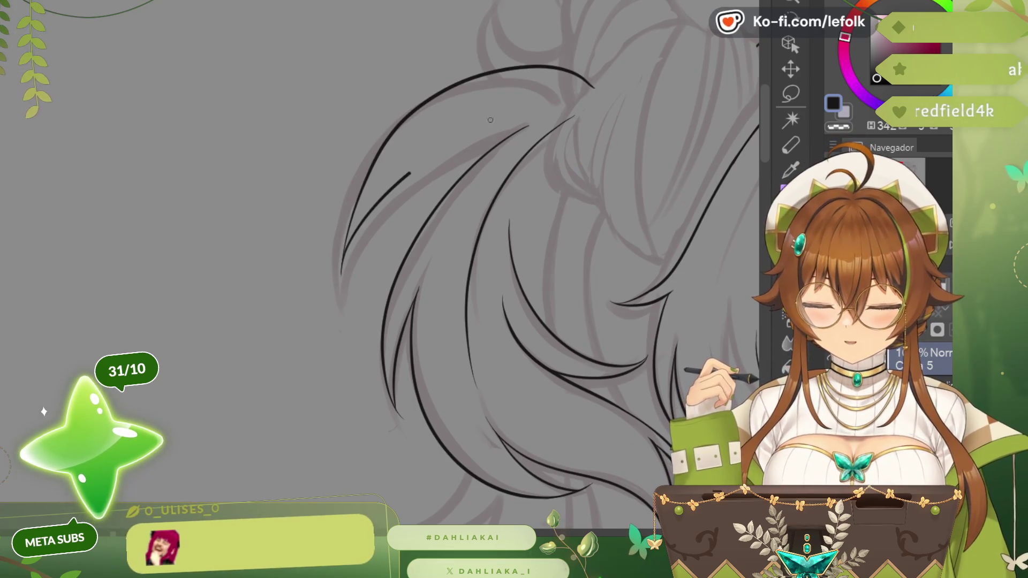
drag(575, 113, 408, 174)
key(ctrl+z)
key(ctrl+z)
drag(371, 215, 569, 108)
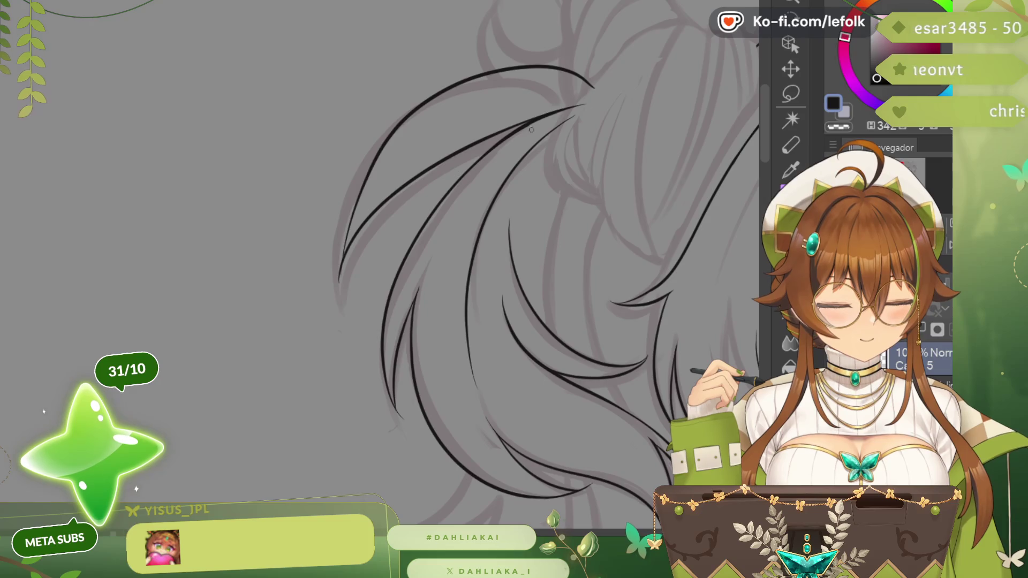
scroll(612, 75, down, 2)
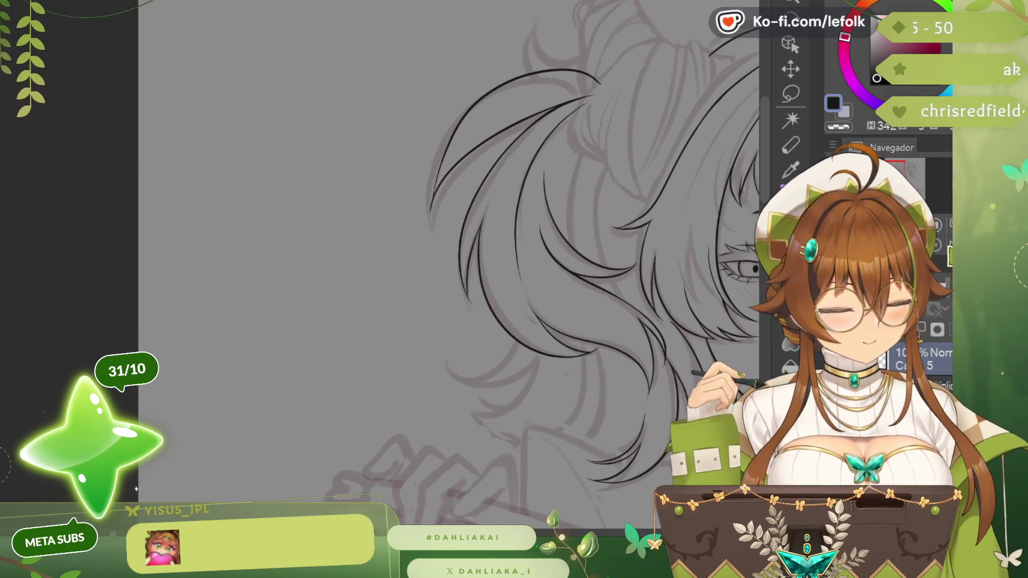
- Mirror the view and ink a long curved strand plus a short strand in the lower twin-tail hair
drag(514, 242, 265, 274)
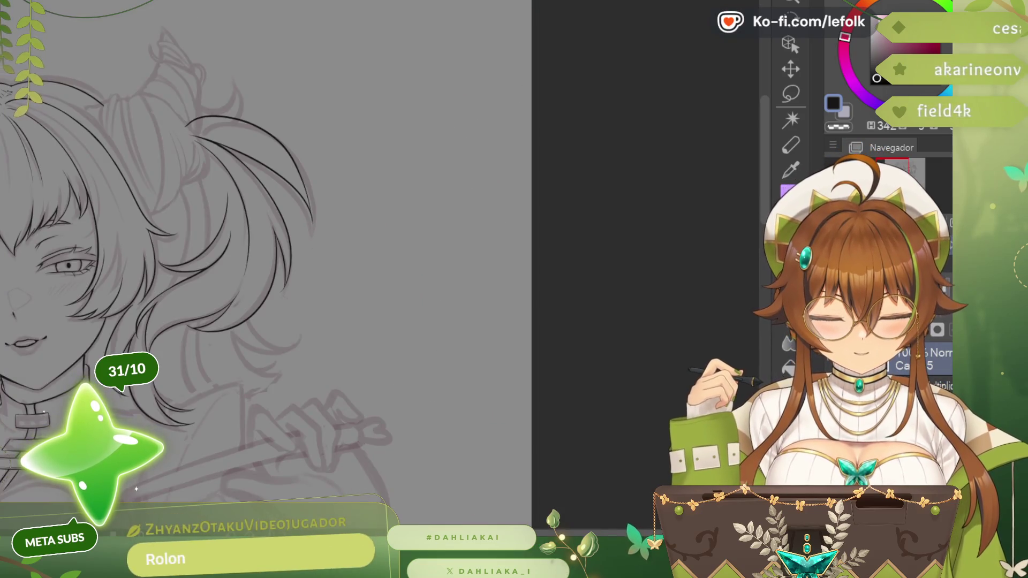
key(h)
drag(514, 273, 274, 241)
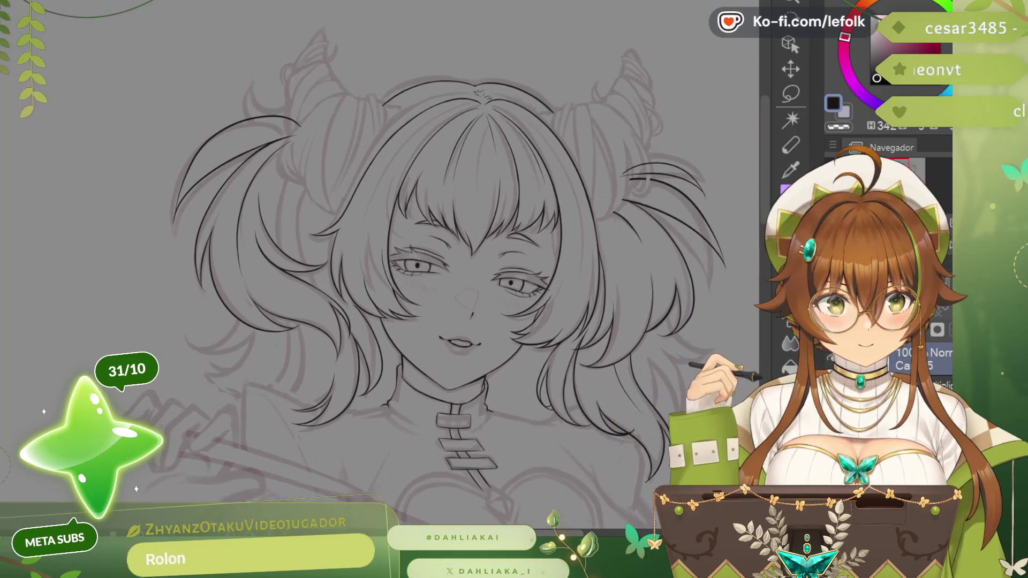
mouse_move(515, 273)
mouse_down()
mouse_move(700, 225)
mouse_move(482, 113)
mouse_move(450, 250)
mouse_up()
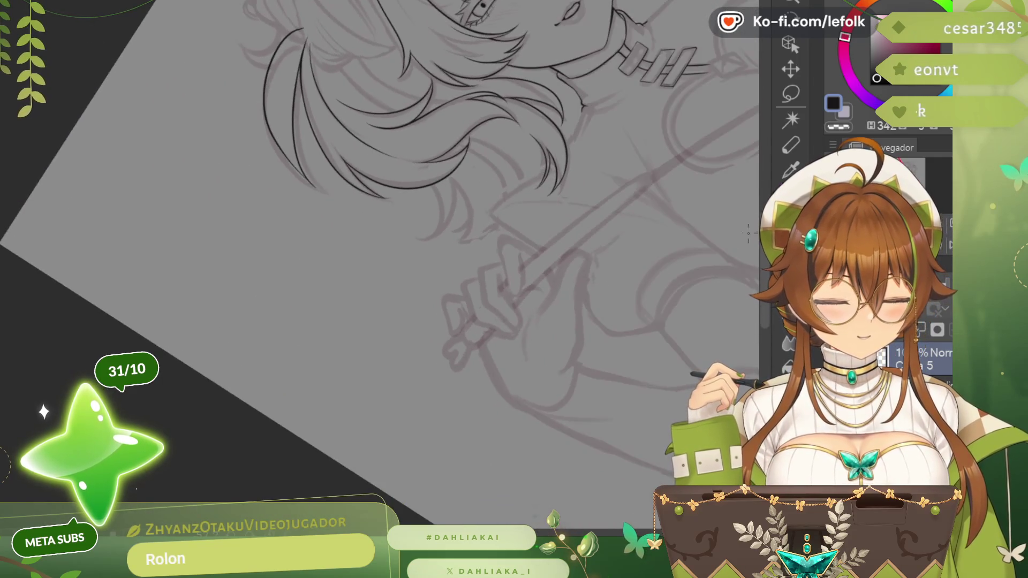
scroll(749, 232, up, 2)
scroll(482, 208, up, 2)
scroll(362, 193, up, 2)
scroll(276, 187, up, 2)
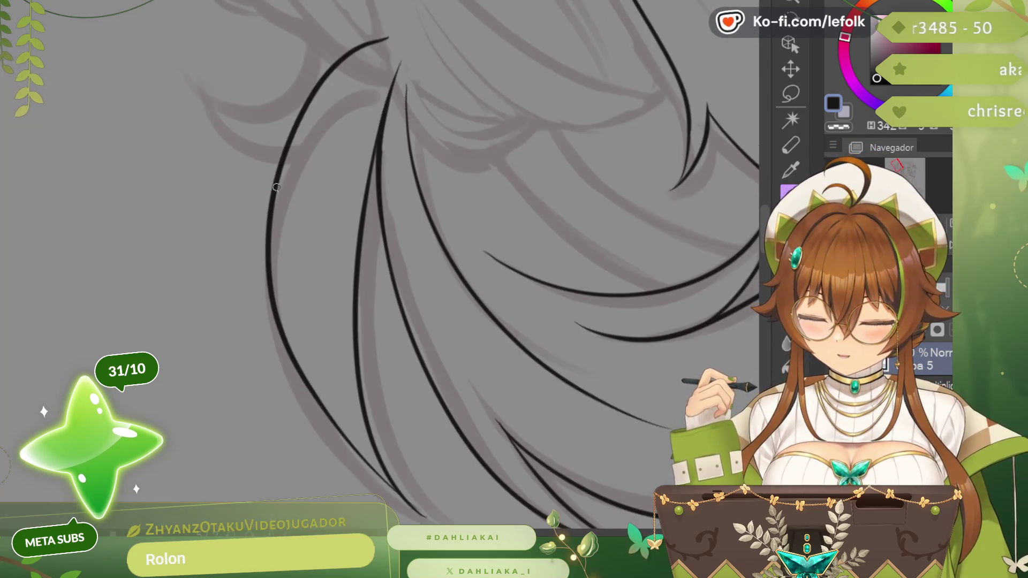
drag(267, 211, 337, 476)
scroll(482, 290, down, 3)
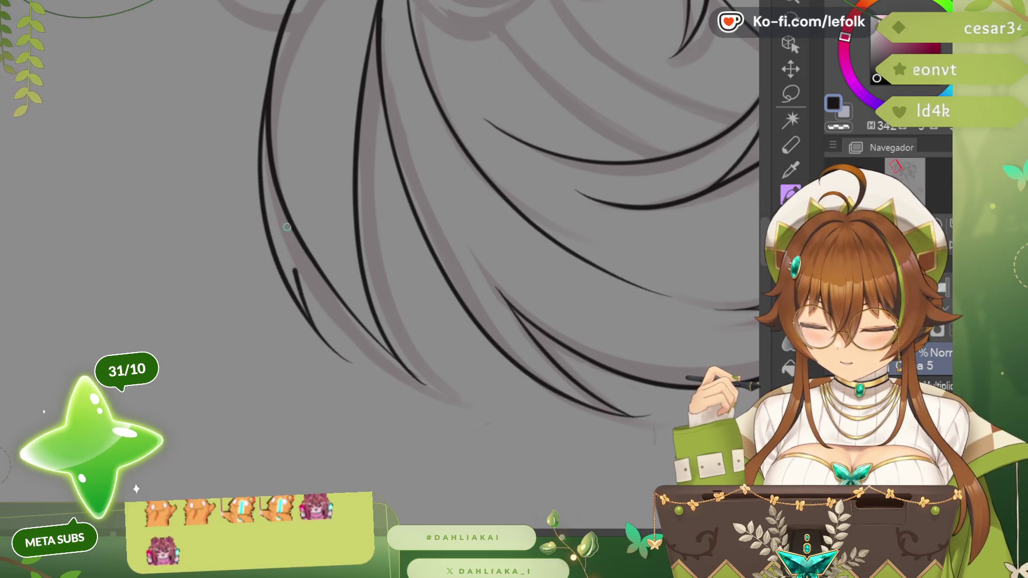
mouse_move(297, 290)
mouse_down()
mouse_move(348, 360)
mouse_move(273, 169)
mouse_up()
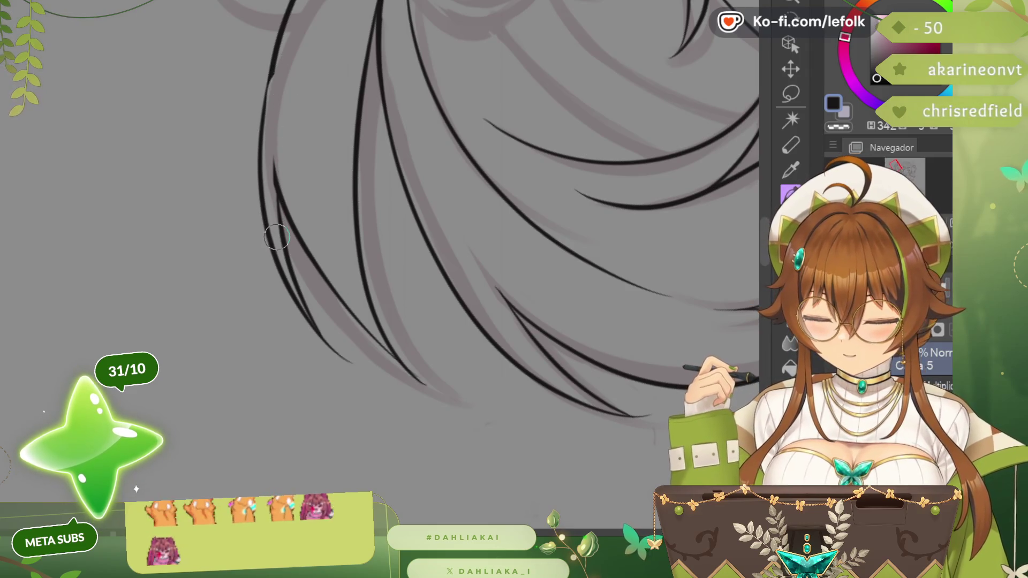
drag(275, 73, 267, 182)
key(ctrl+z)
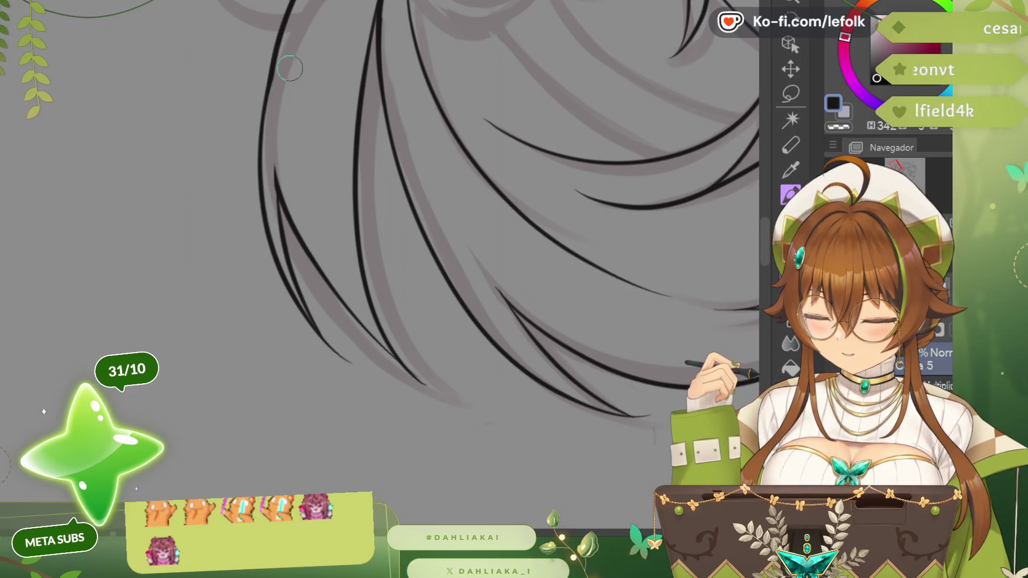
- Try one more strand on the rotated canvas, reject it, and fit the whole figure in the window
key(minus)
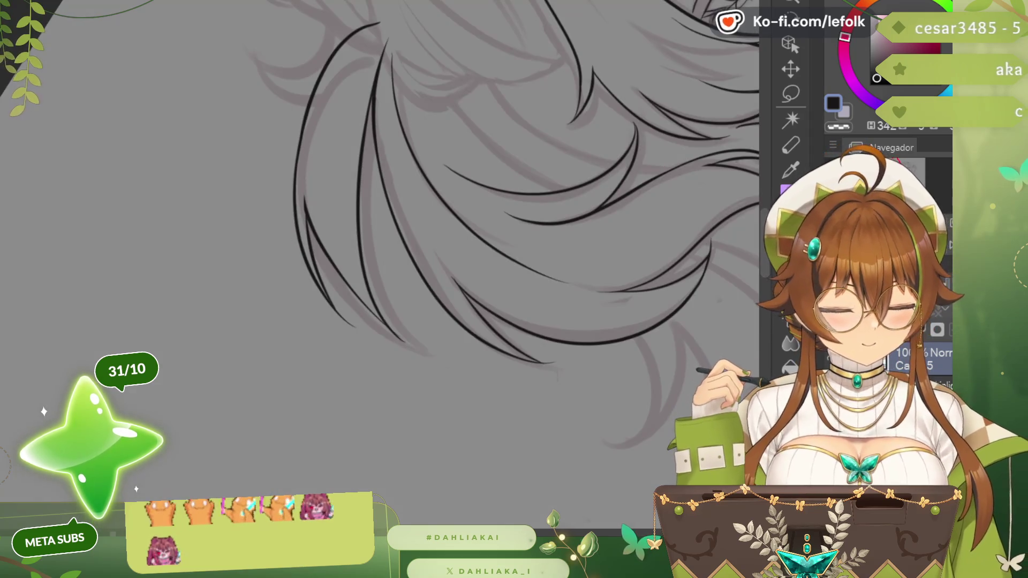
key(minus)
mouse_move(294, 188)
mouse_down()
mouse_move(313, 50)
mouse_move(291, 196)
mouse_up()
key(ctrl+z)
key(ctrl+z)
key(ctrl+z)
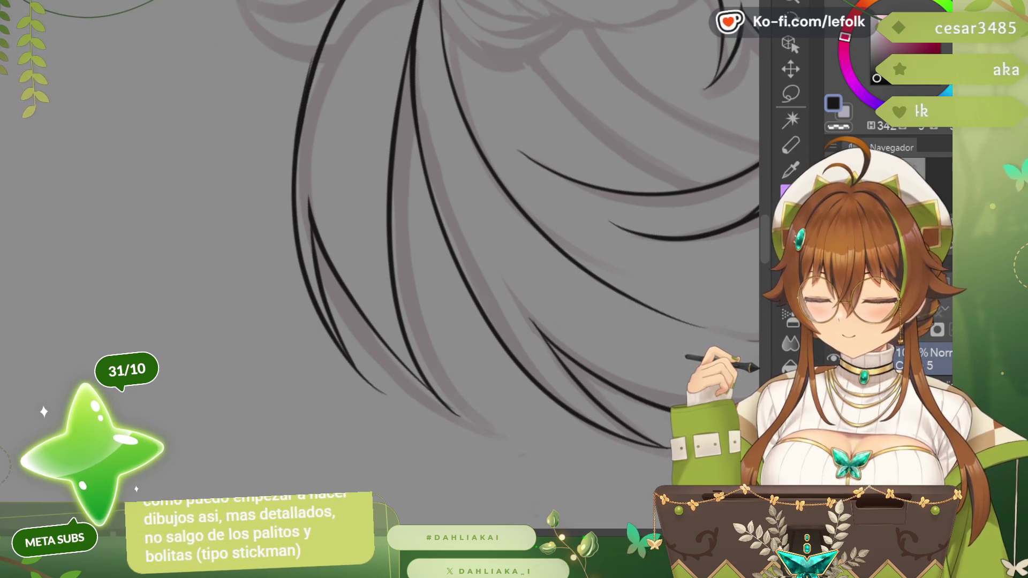
key(minus)
key(minus)
key(minus)
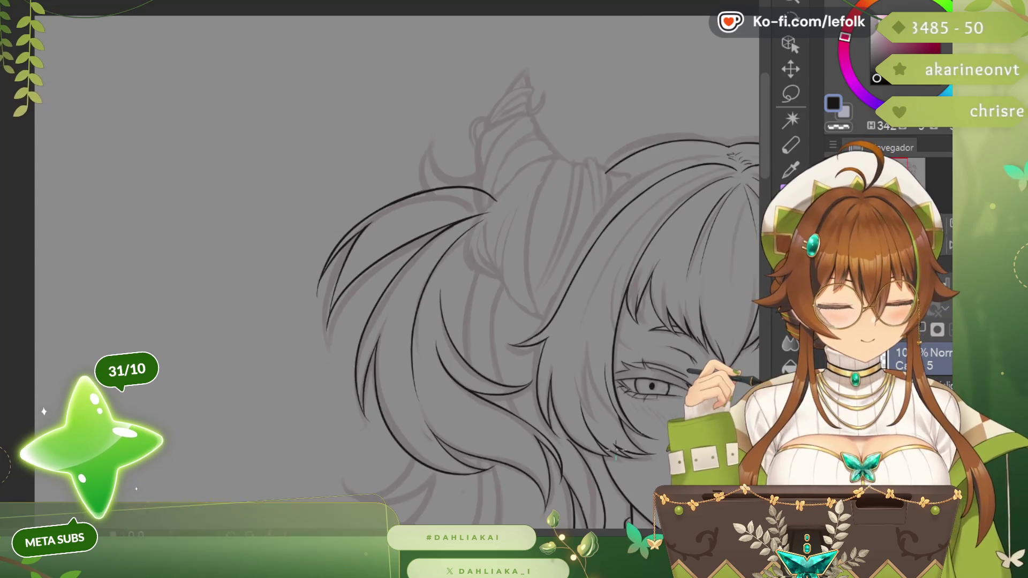
key(minus)
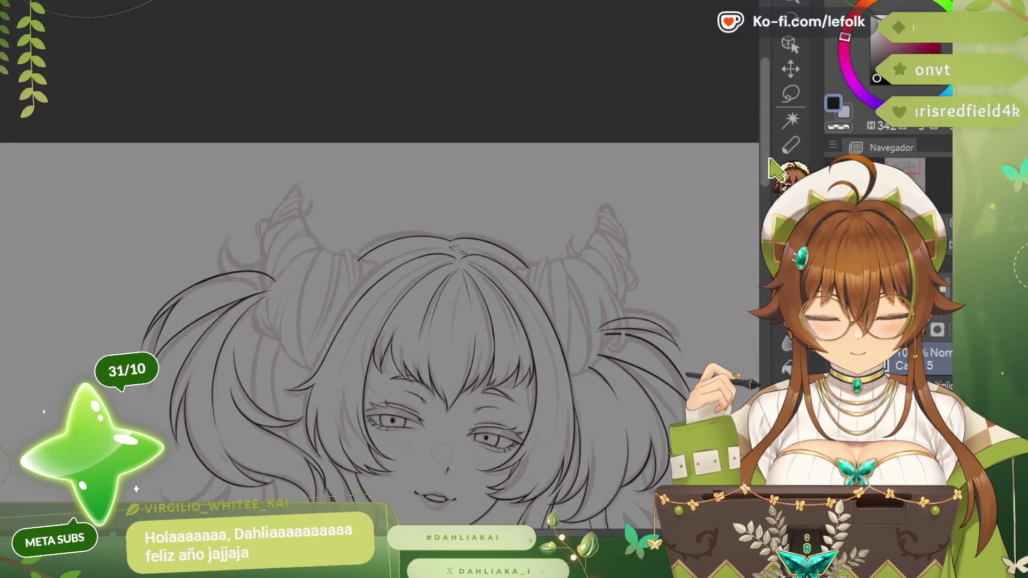
scroll(378, 321, down, 3)
key(ctrl+0)
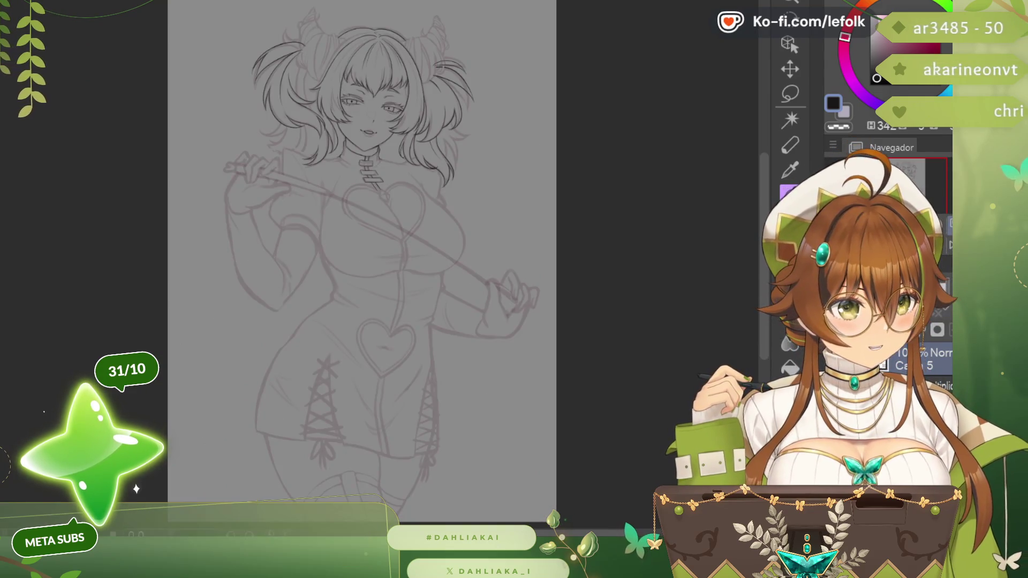
key(Delete)
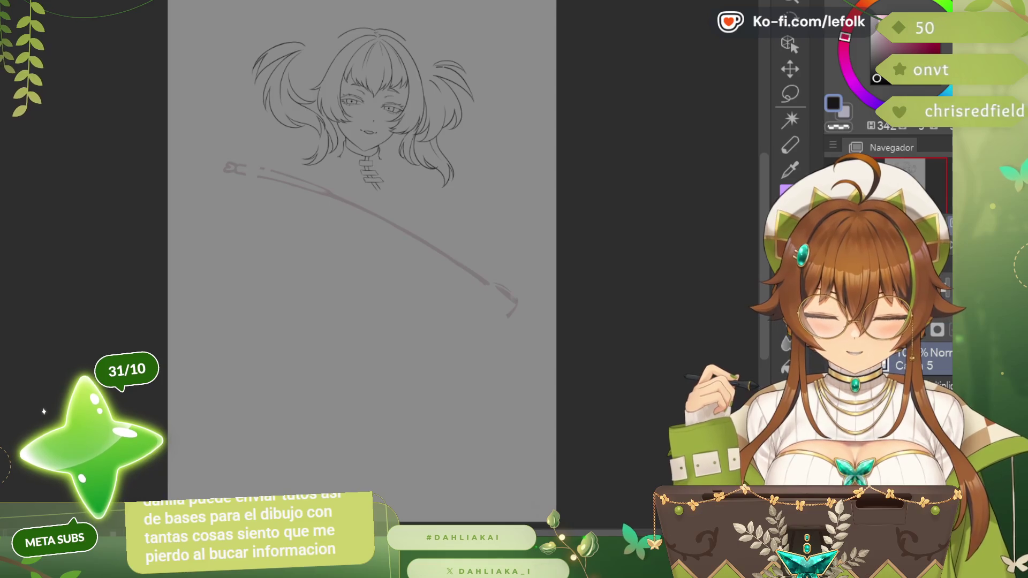
key(ctrl+z)
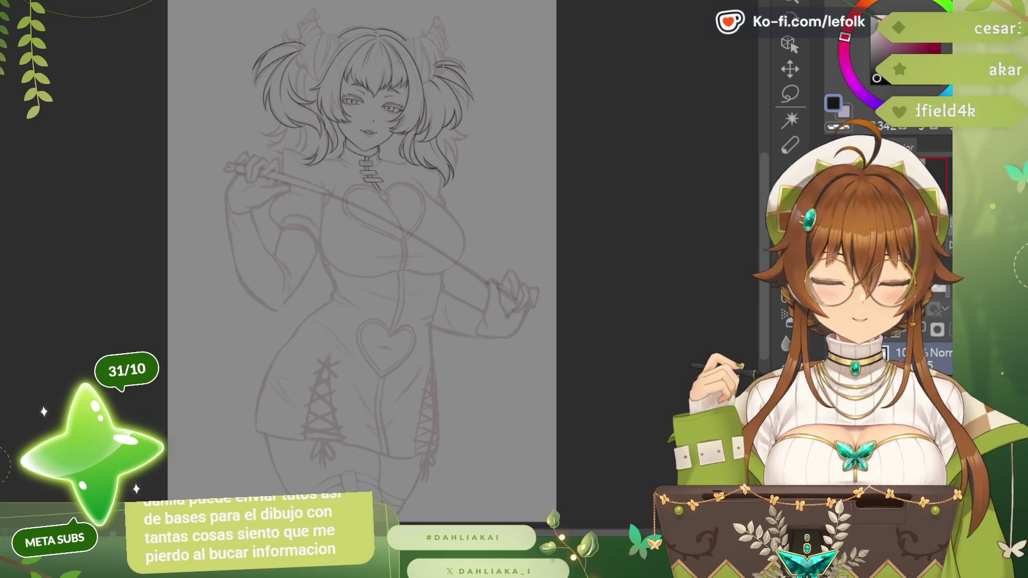
scroll(362, 305, up, 2)
scroll(371, 255, up, 2)
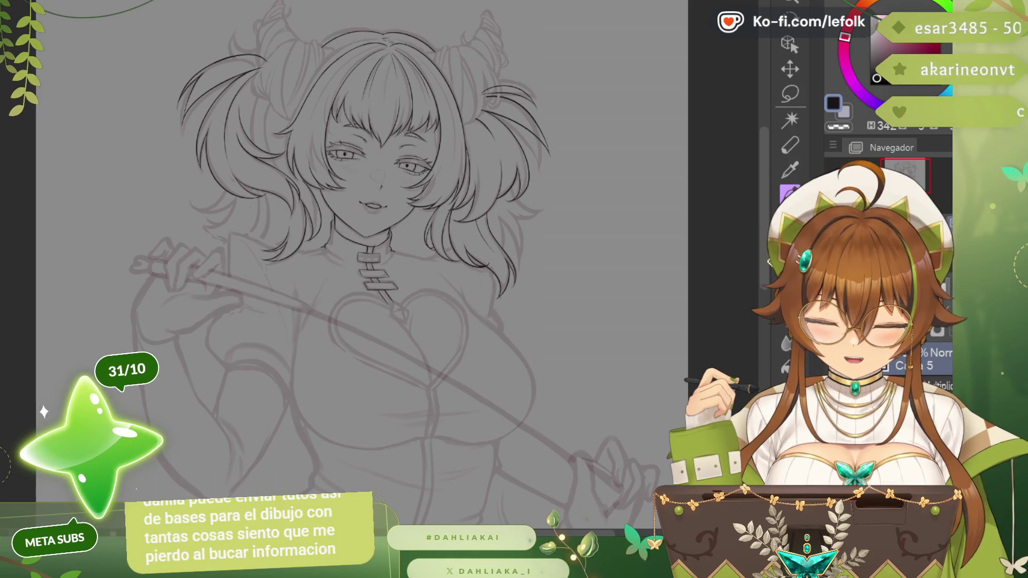
scroll(362, 265, down, 1)
scroll(249, 236, up, 2)
scroll(162, 257, up, 2)
scroll(85, 188, up, 2)
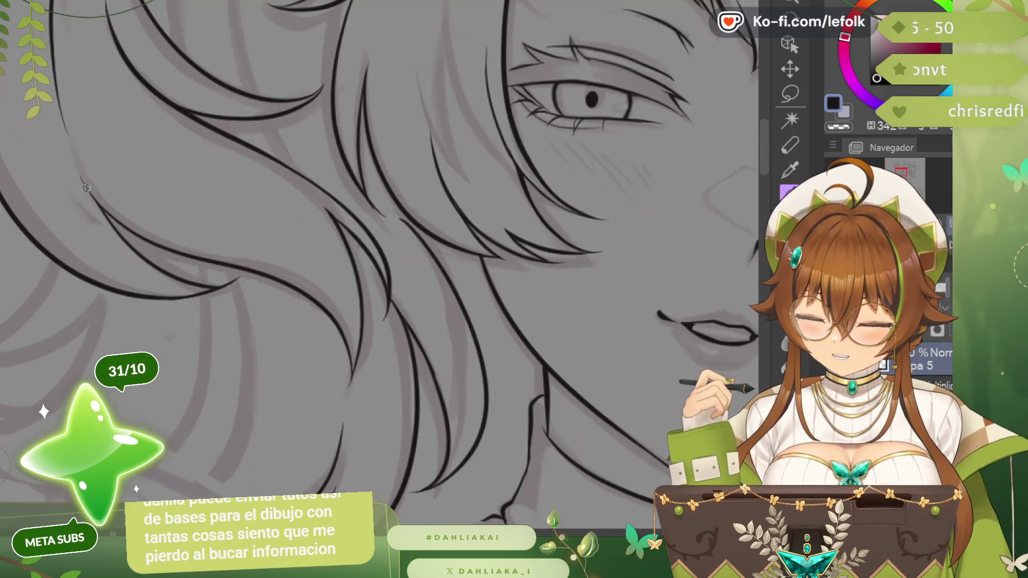
scroll(85, 187, down, 1)
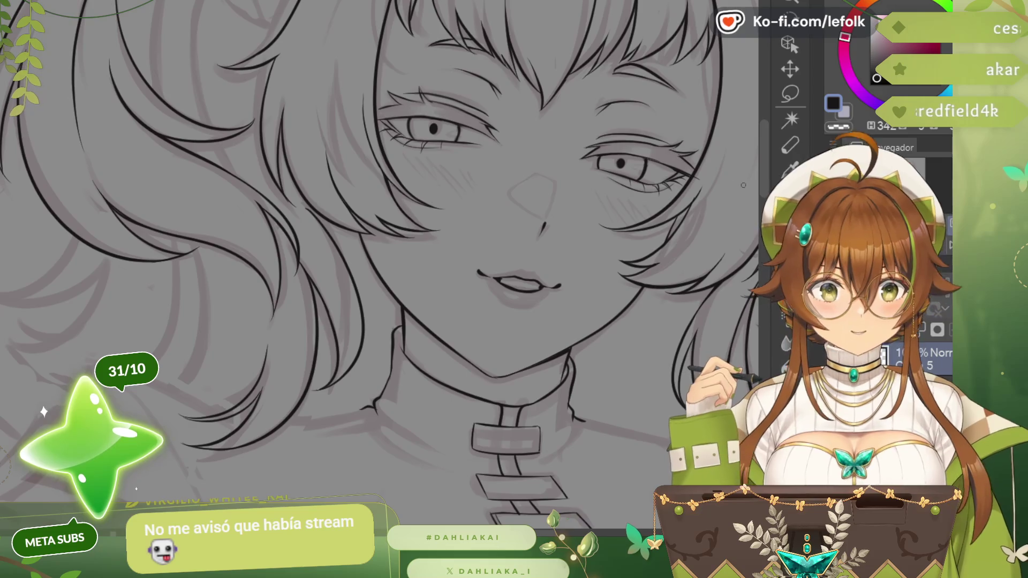
key(ctrl+0)
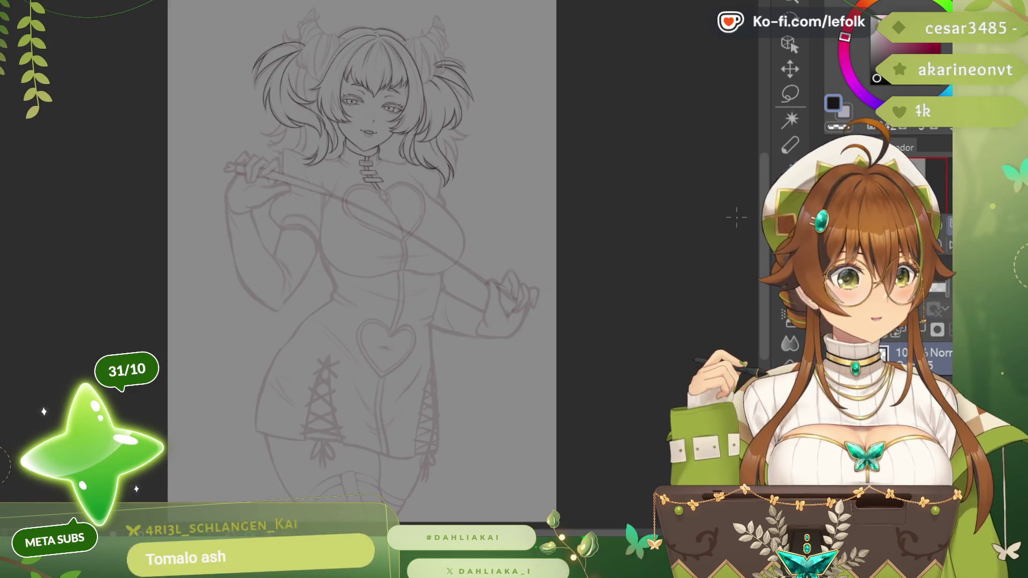
scroll(433, 241, up, 1)
scroll(433, 242, up, 1)
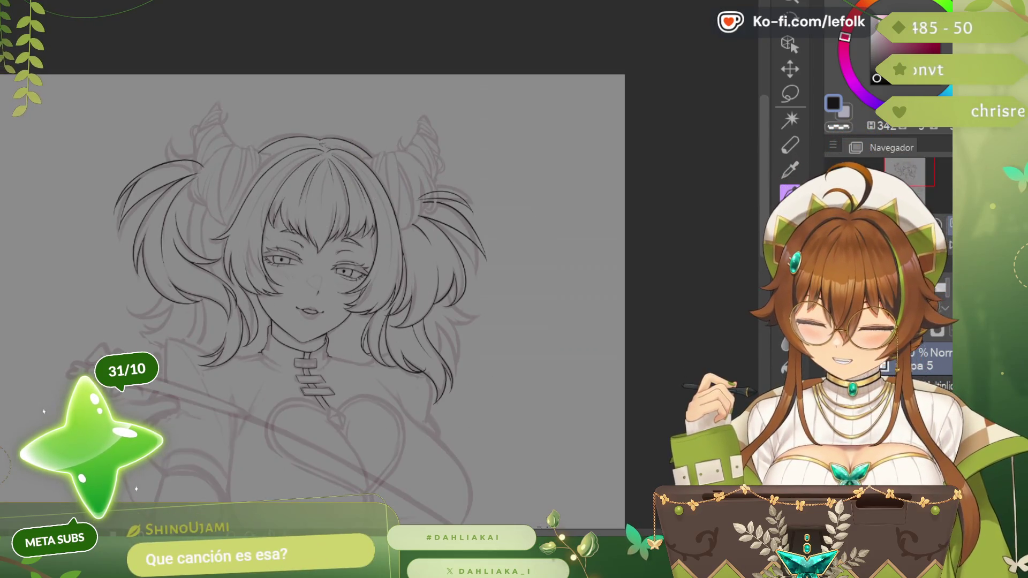
mouse_move(321, 306)
mouse_down()
mouse_move(386, 305)
mouse_move(362, 299)
mouse_move(362, 273)
mouse_up()
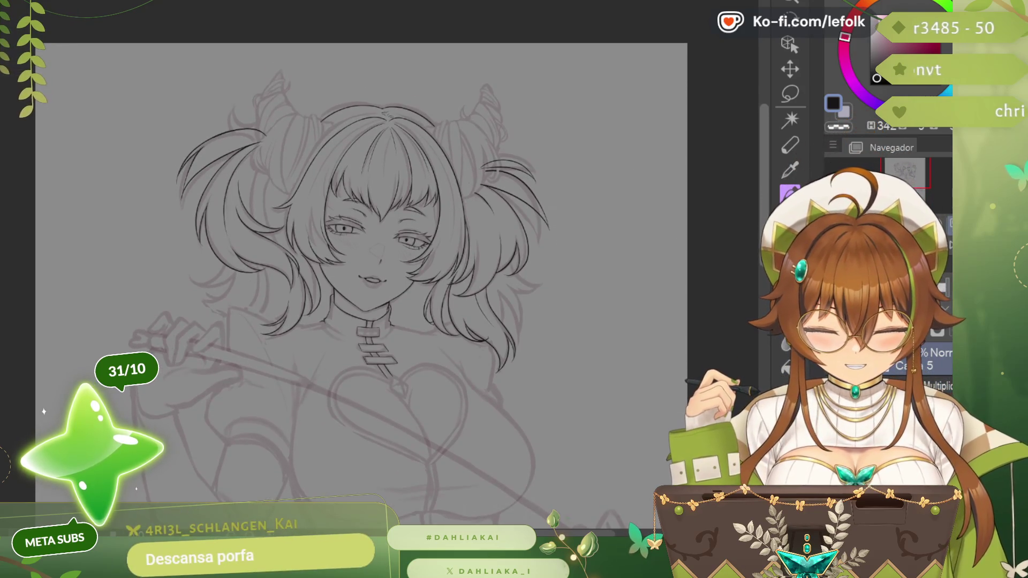
scroll(368, 364, up, 1)
scroll(367, 365, up, 1)
scroll(369, 364, up, 1)
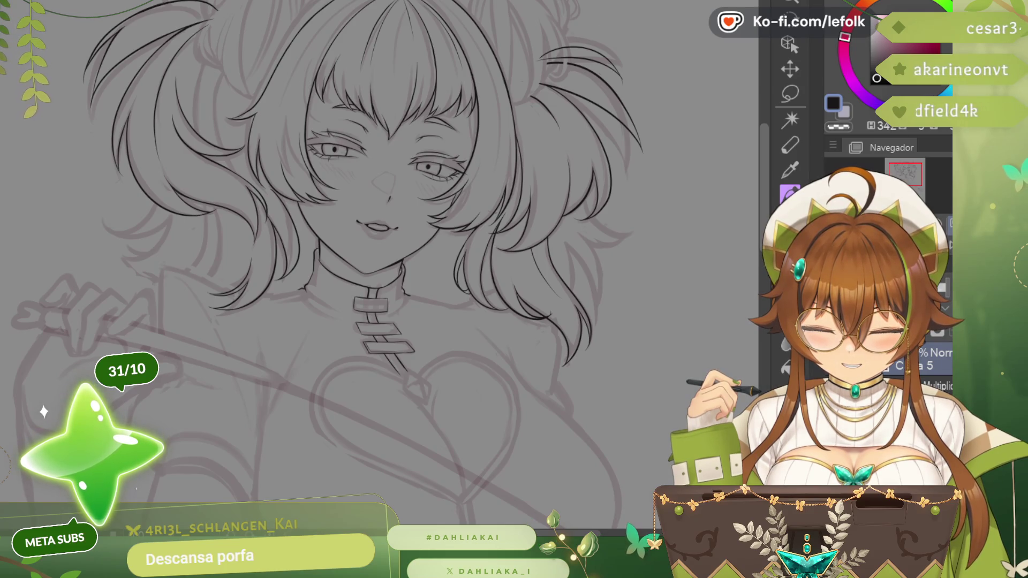
drag(362, 241, 362, 320)
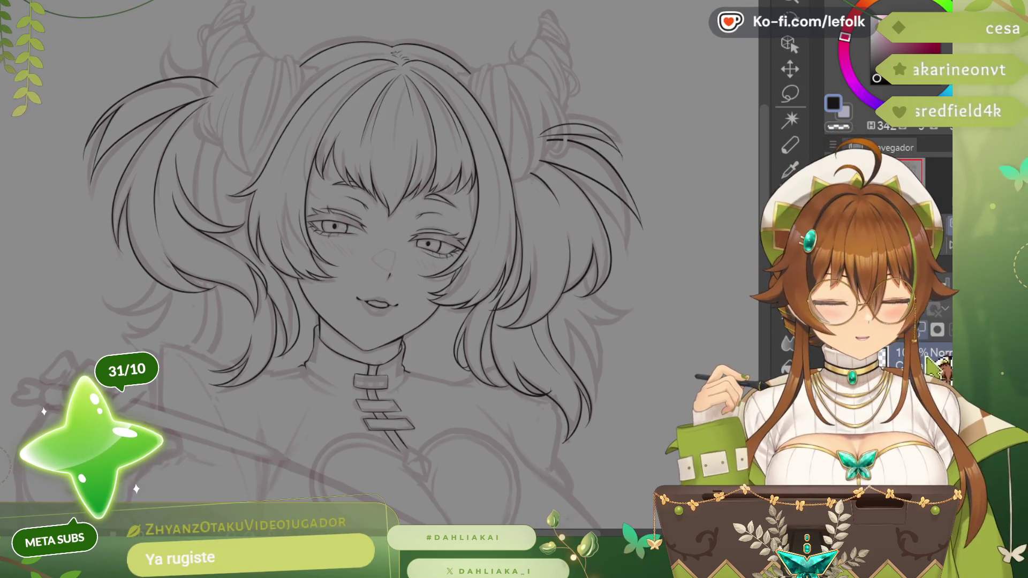
scroll(361, 265, down, 3)
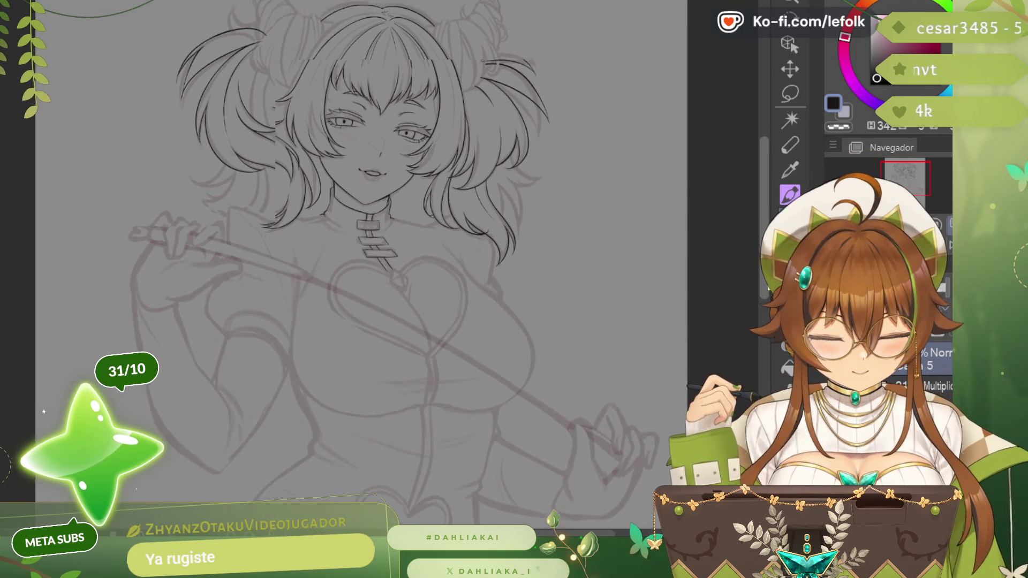
key(ctrl+z)
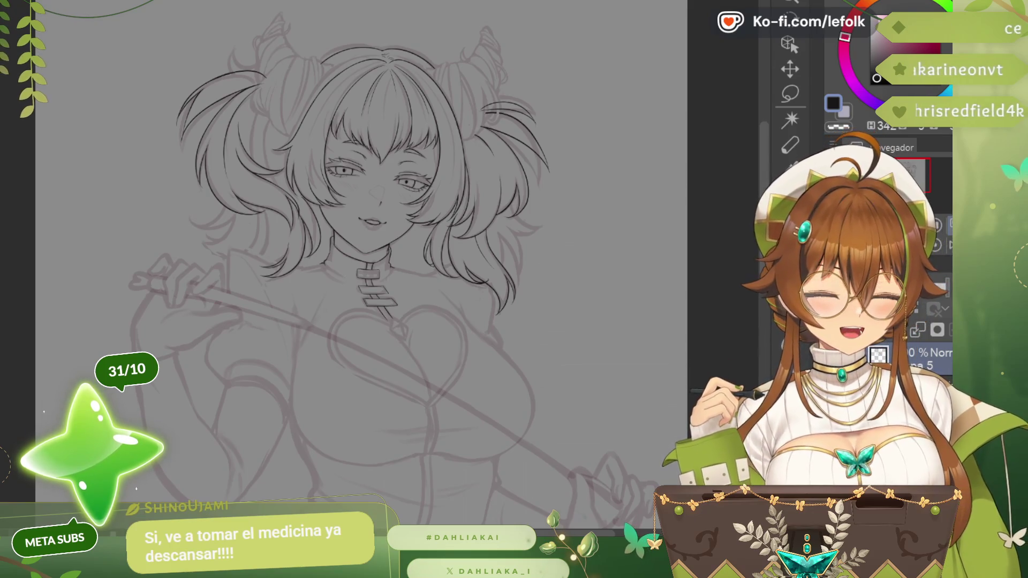
scroll(362, 266, down, 2)
scroll(361, 265, down, 2)
scroll(362, 265, down, 2)
scroll(361, 265, down, 2)
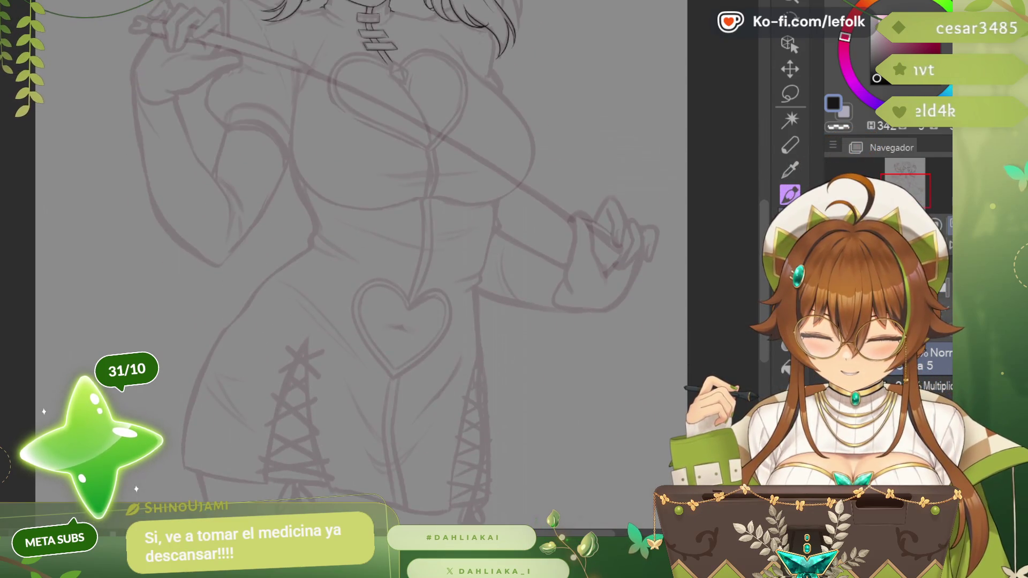
key(ctrl+0)
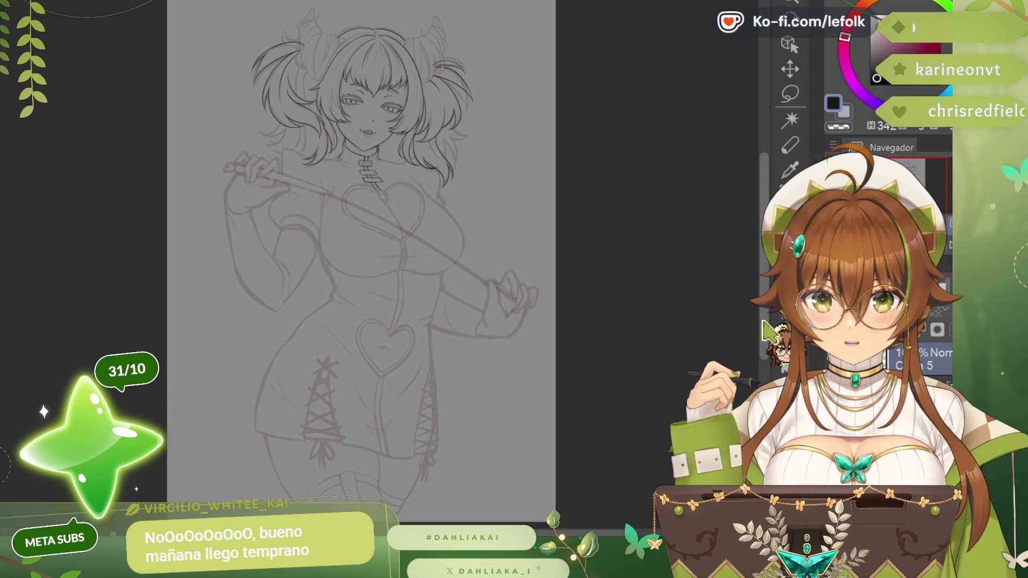
key(ctrl+plus)
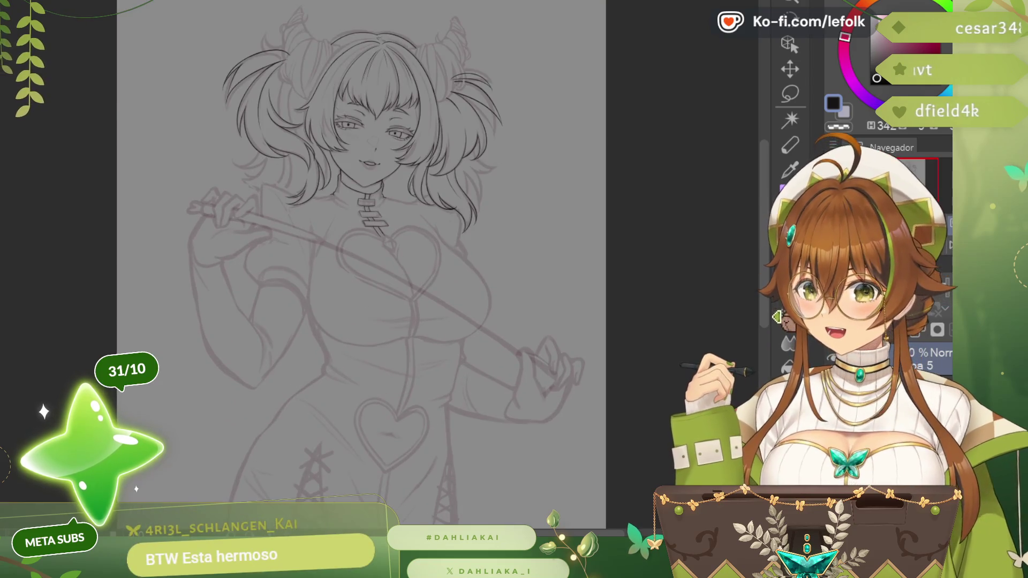
key(ctrl+plus)
scroll(361, 265, up, 2)
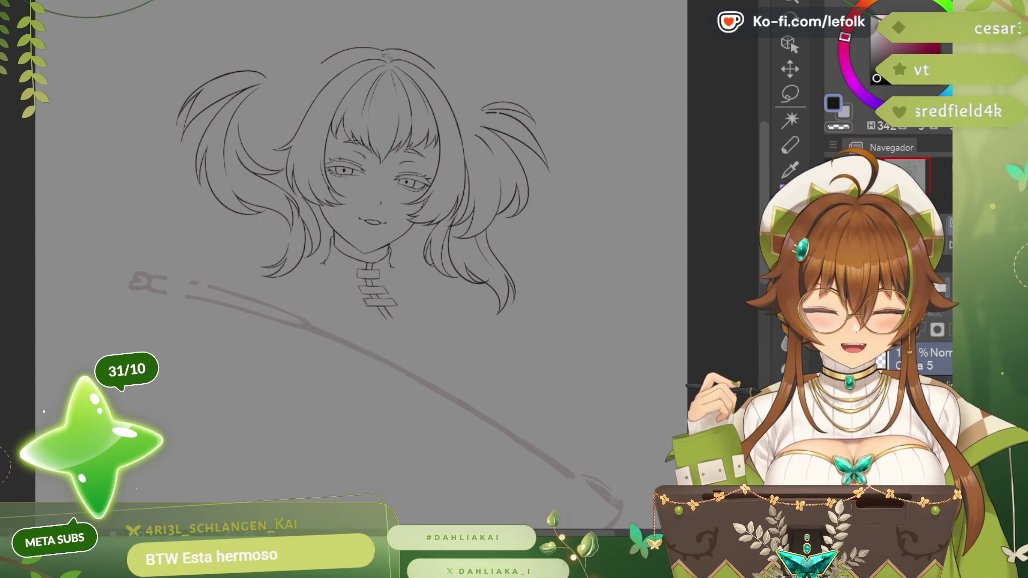
key(ctrl+z)
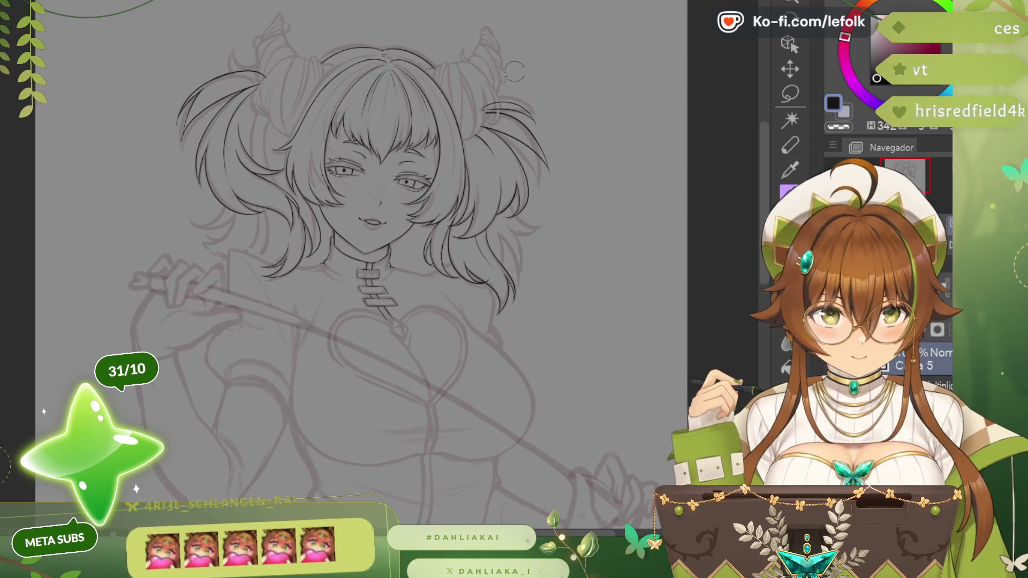
scroll(535, 86, up, 2)
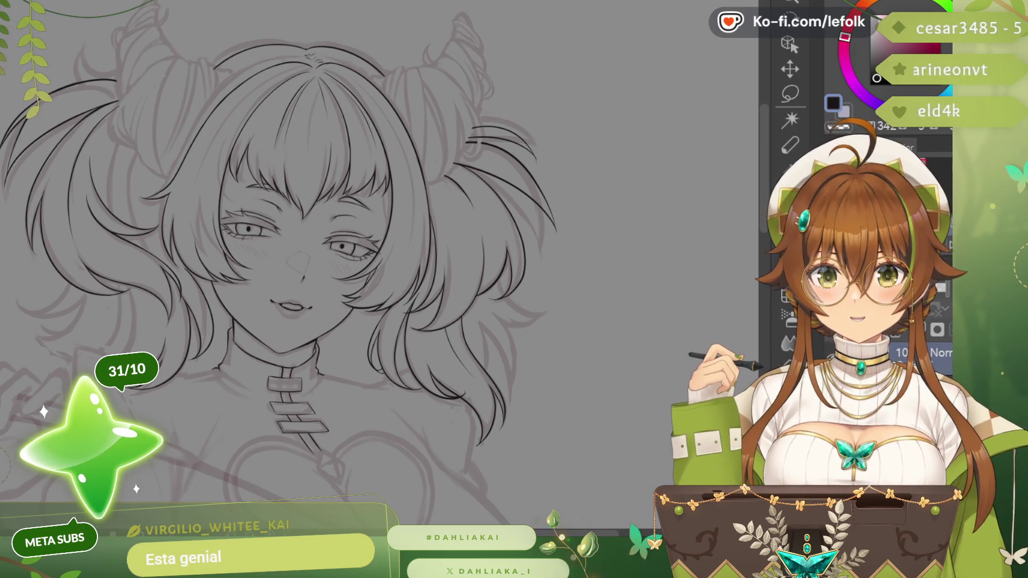
scroll(538, 266, down, 1)
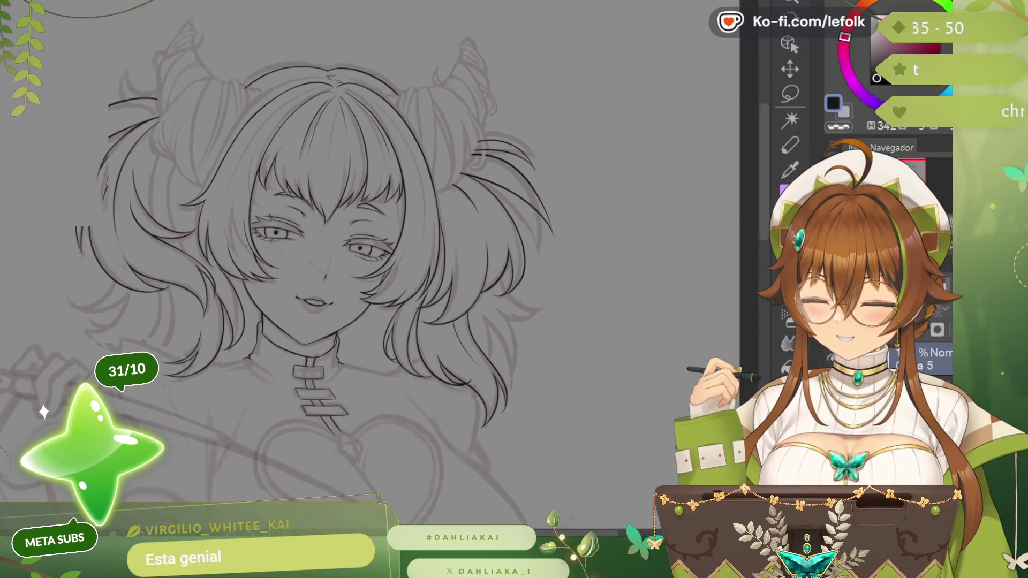
scroll(539, 267, down, 1)
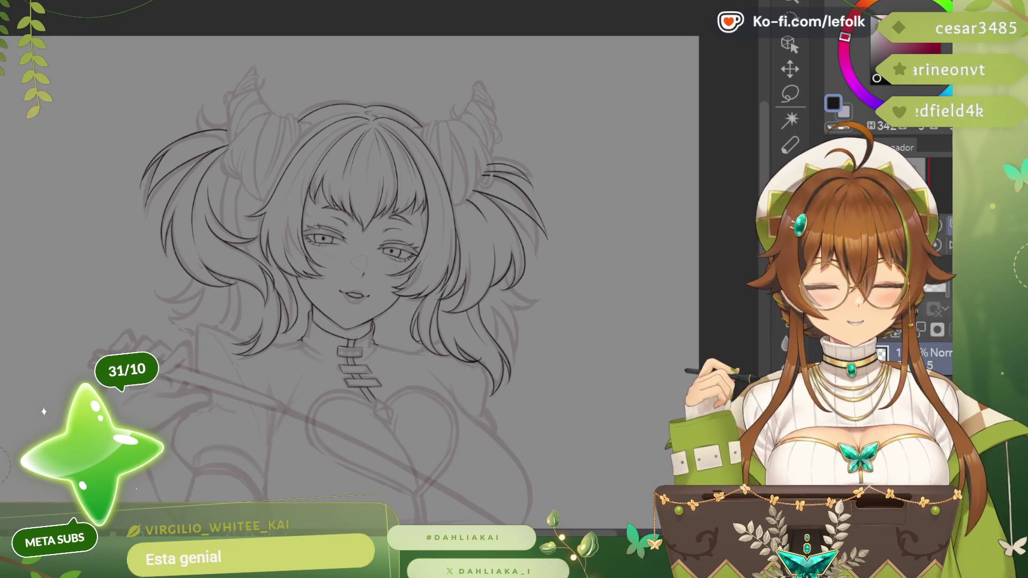
drag(353, 257, 474, 265)
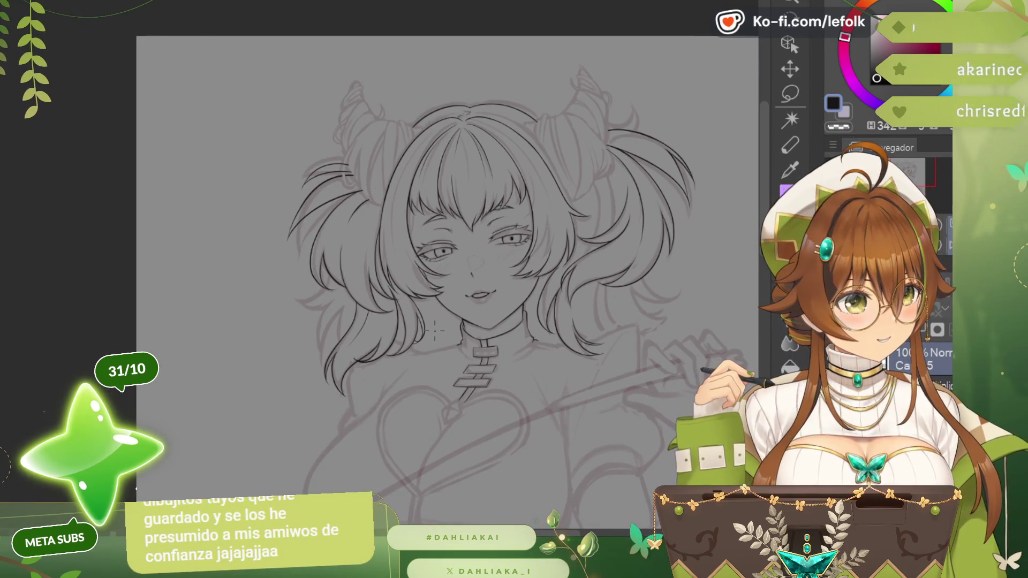
key(ctrl+plus)
key(ctrl+plus)
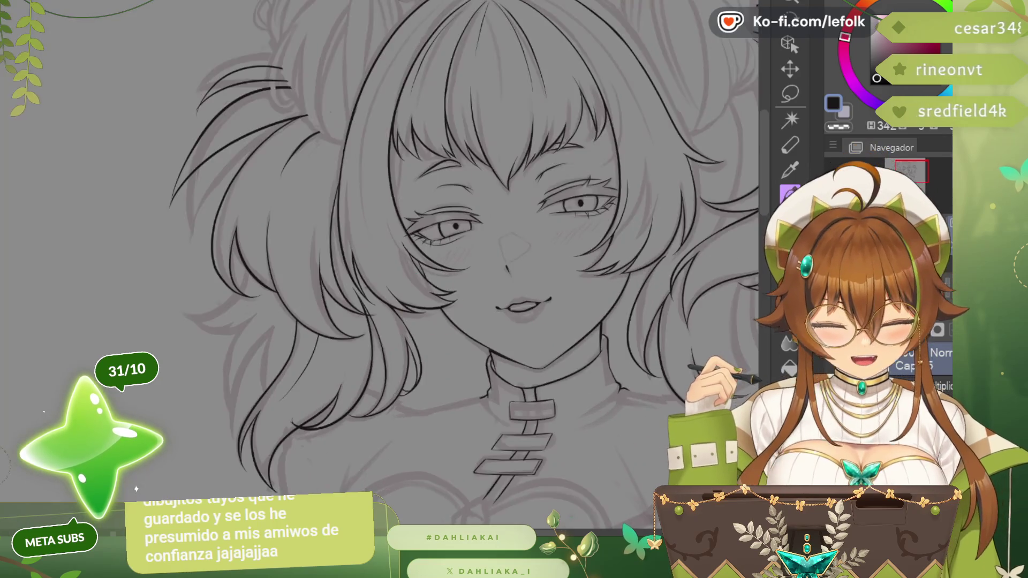
key(ctrl+plus)
key(ctrl+plus)
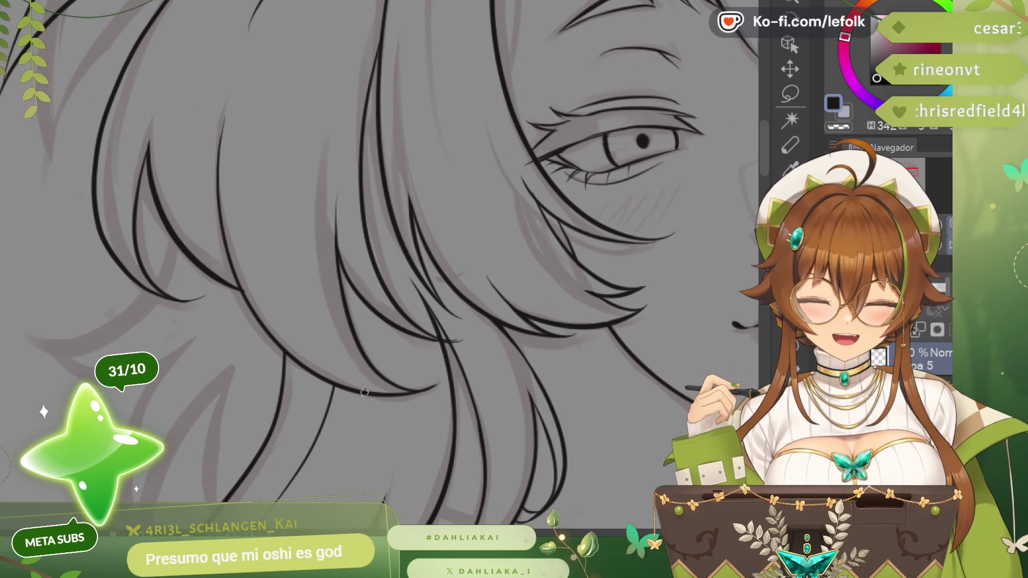
- Ink a short curved strand inside the lower hair below the eye, redrawing after several undos
drag(364, 392, 310, 283)
key(ctrl+z)
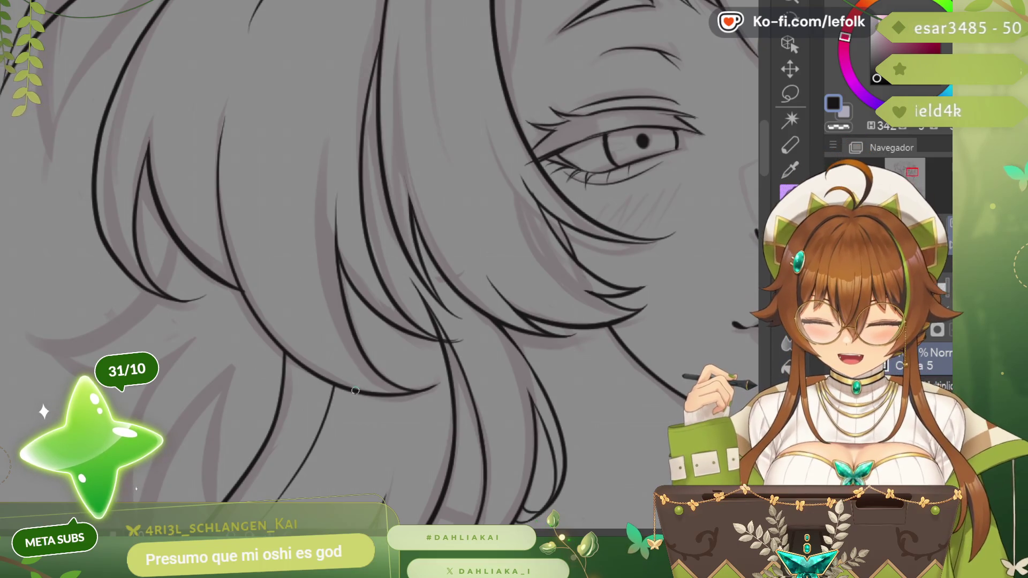
mouse_move(356, 391)
mouse_down()
mouse_move(308, 328)
mouse_move(418, 393)
mouse_up()
key(ctrl+z)
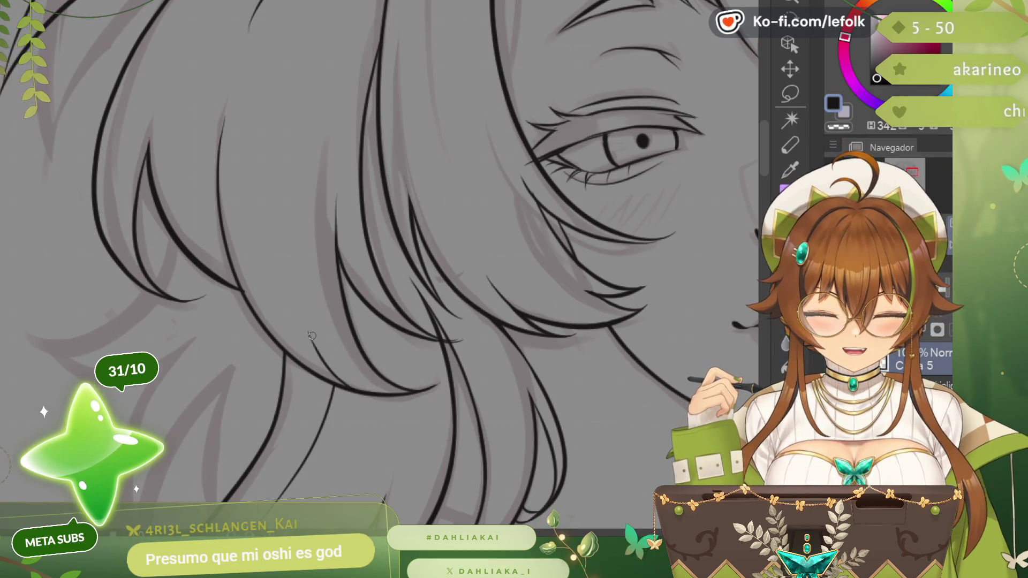
drag(310, 335, 401, 396)
key(ctrl+z)
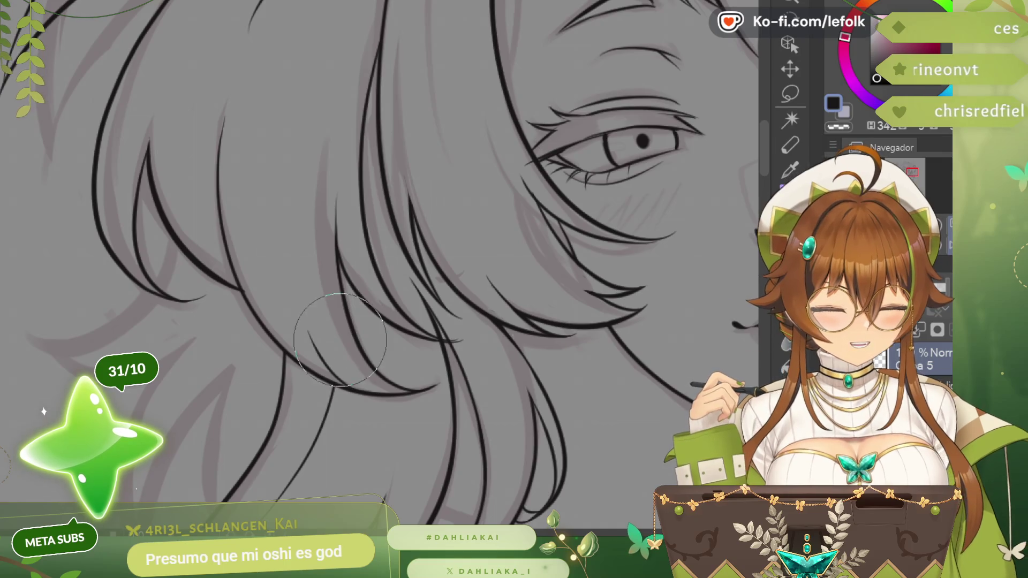
drag(310, 332, 396, 399)
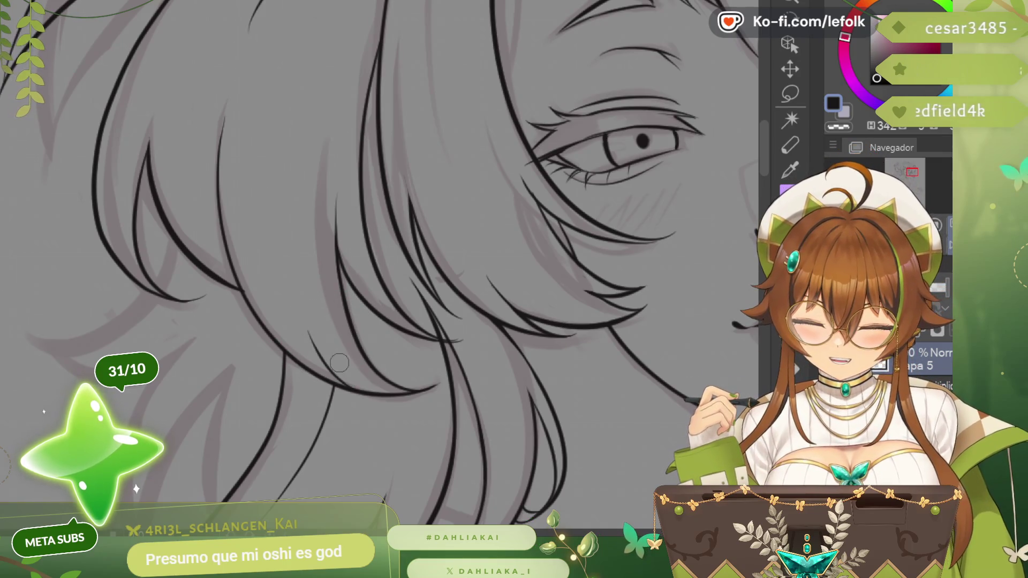
- Extend and redraw the strand's curving end, keeping the shorter version
drag(339, 364, 424, 397)
key(ctrl+z)
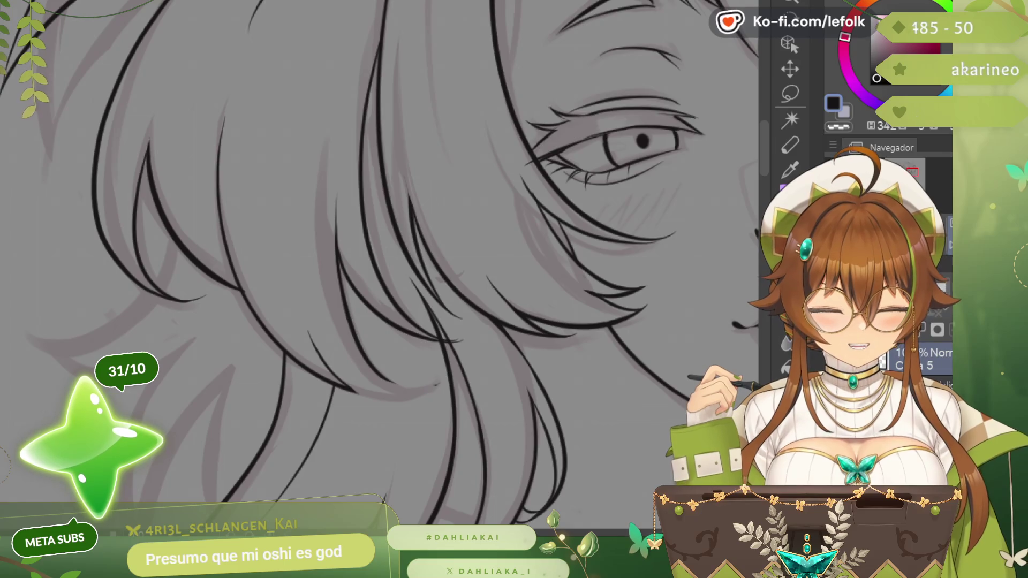
drag(312, 341, 423, 371)
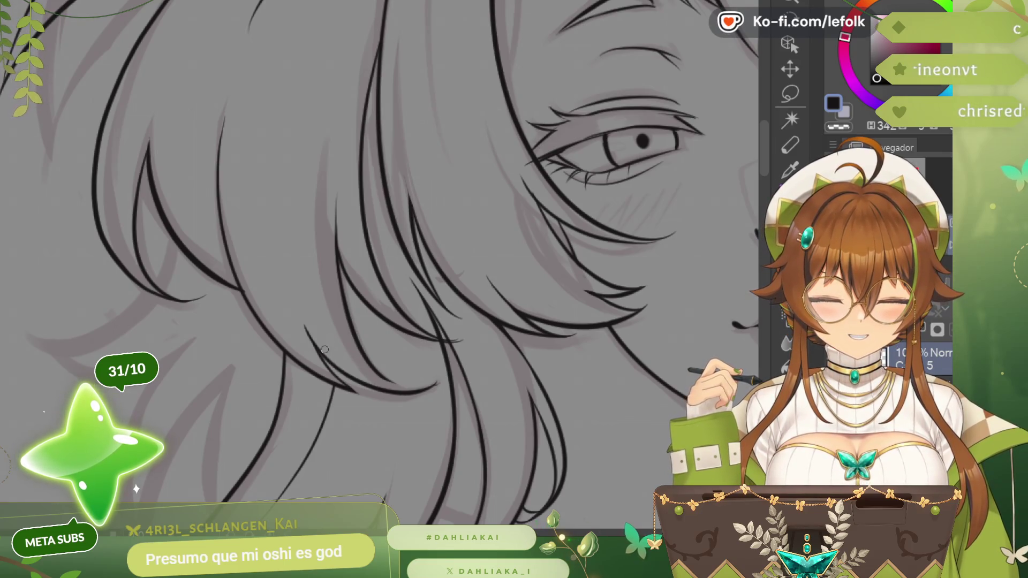
key(ctrl+z)
drag(307, 332, 412, 395)
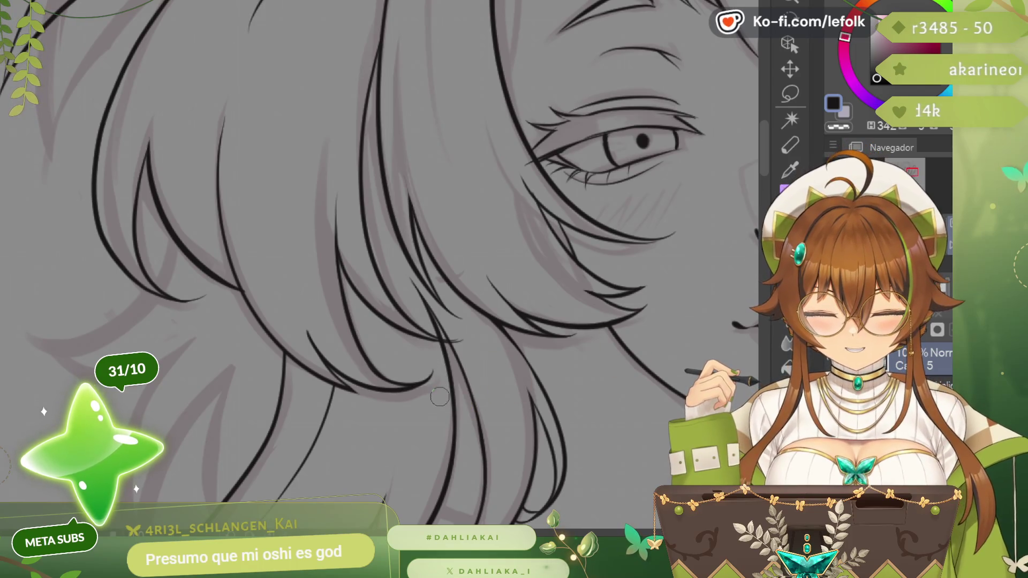
scroll(450, 386, down, 1)
scroll(552, 395, down, 2)
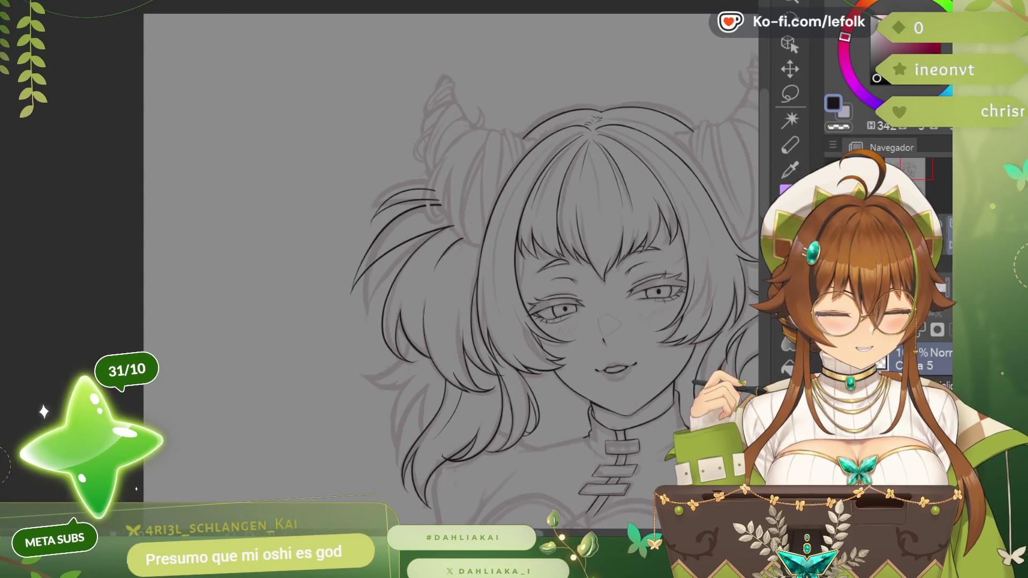
- Review the inked head, then close the canvas leaving the empty grey workspace
drag(603, 361, 434, 369)
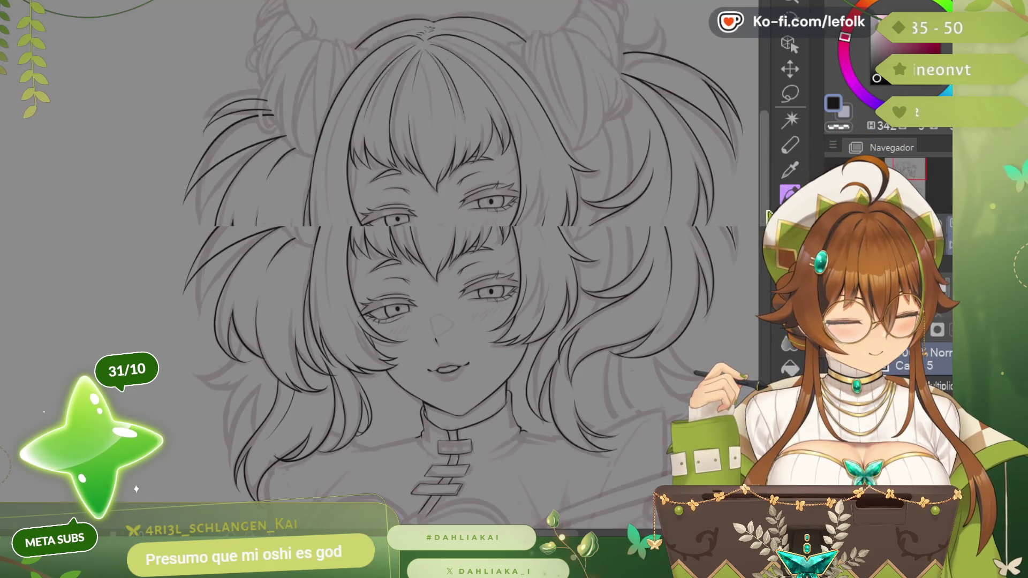
scroll(470, 265, down, 3)
scroll(319, 229, up, 2)
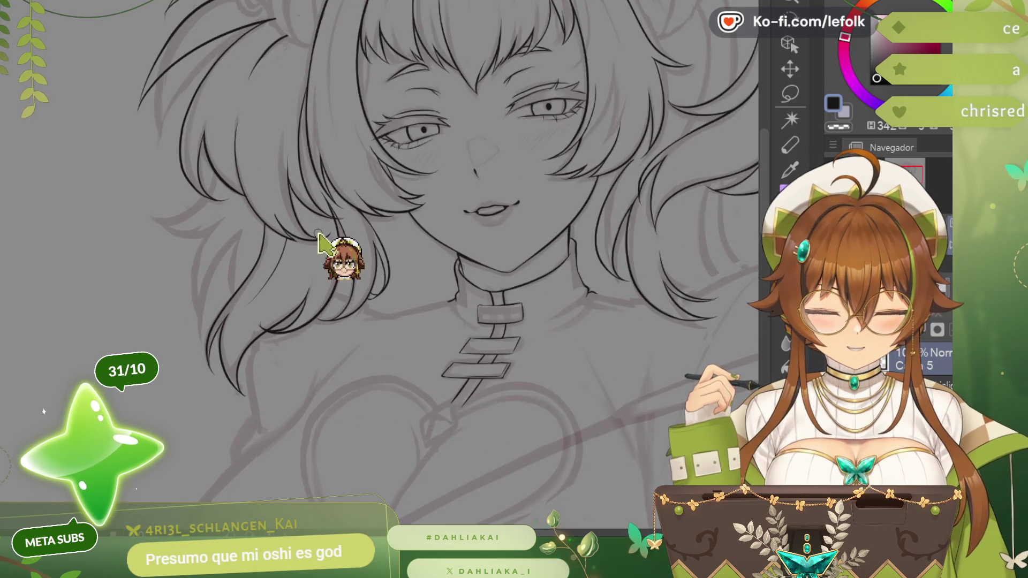
scroll(330, 229, up, 2)
scroll(337, 231, up, 1)
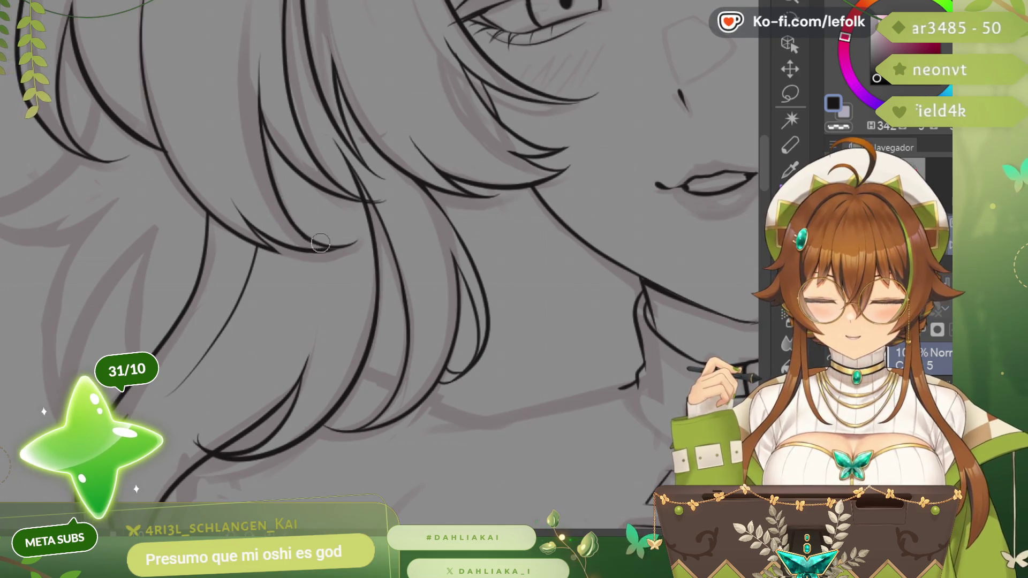
scroll(308, 223, down, 2)
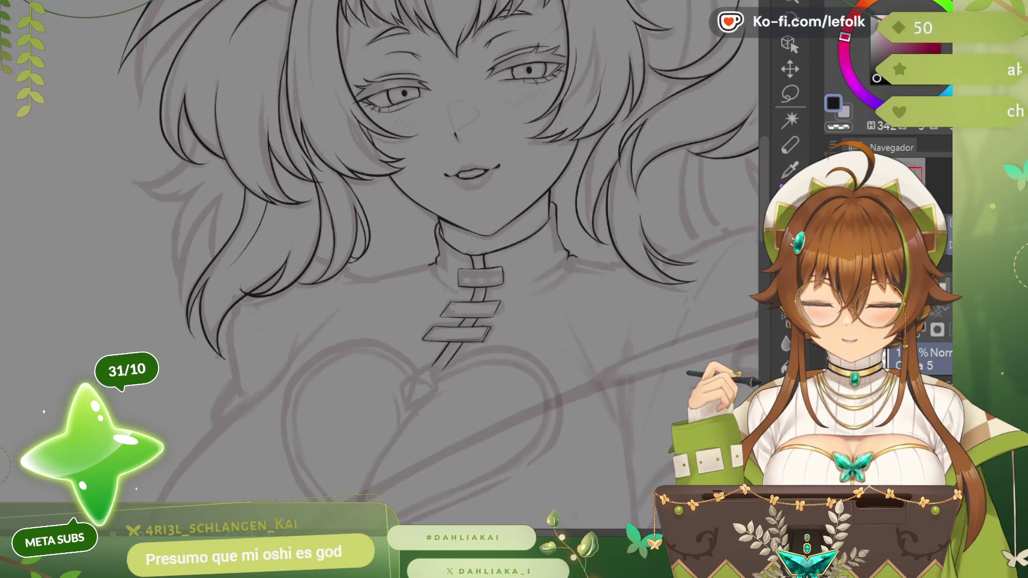
scroll(748, 228, down, 2)
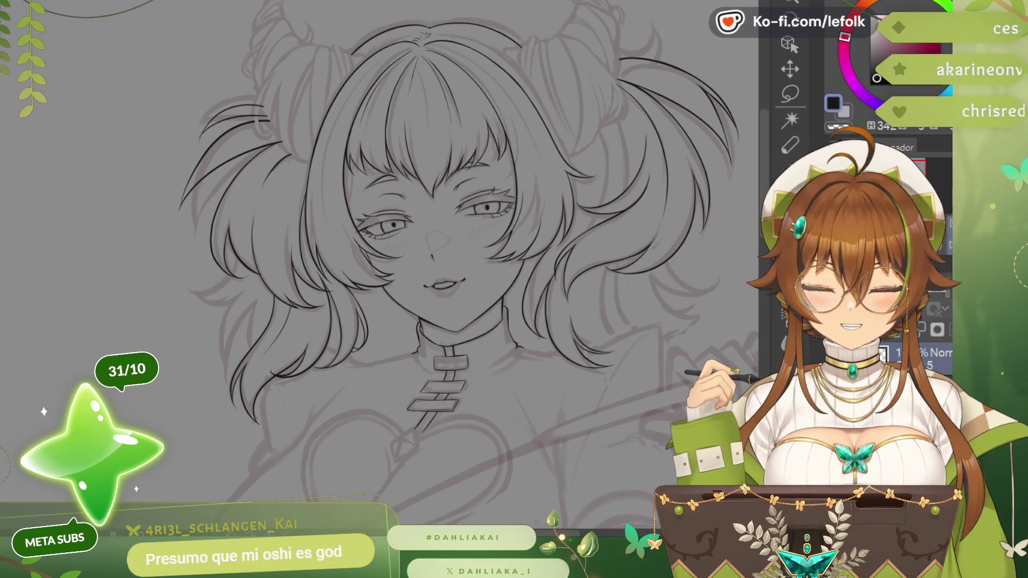
key(ctrl+w)
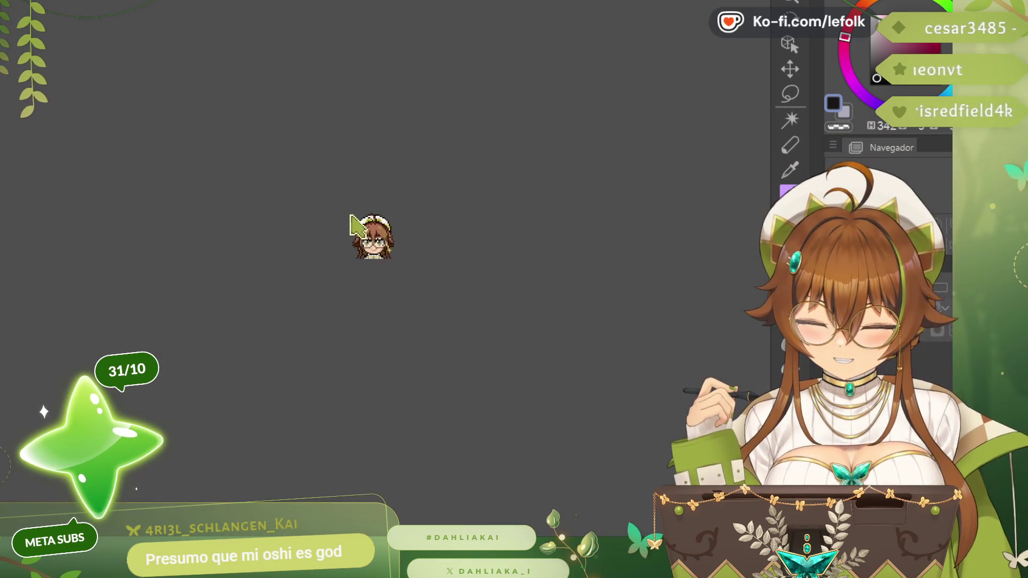